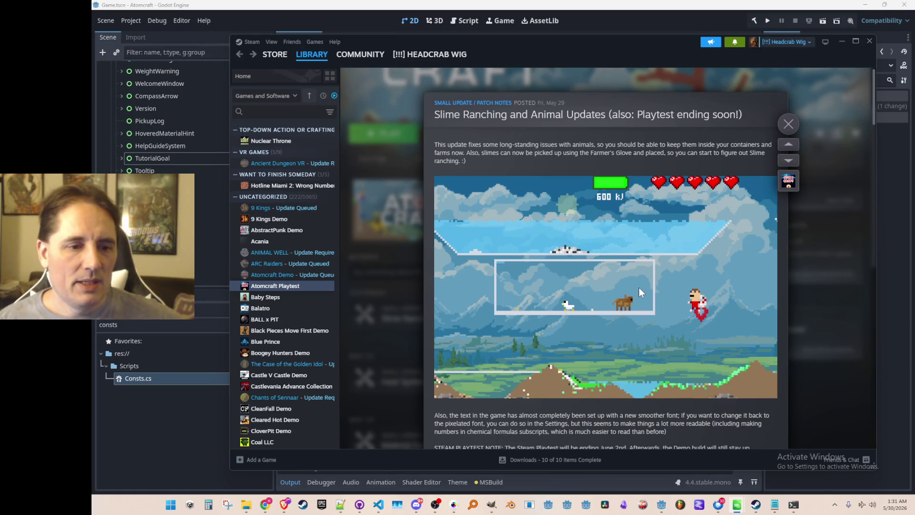
# Step: Scroll the Atomcraft Playtest patch notes and highlight the bullet-point changes
pyautogui.scroll(-3, 631, 287)
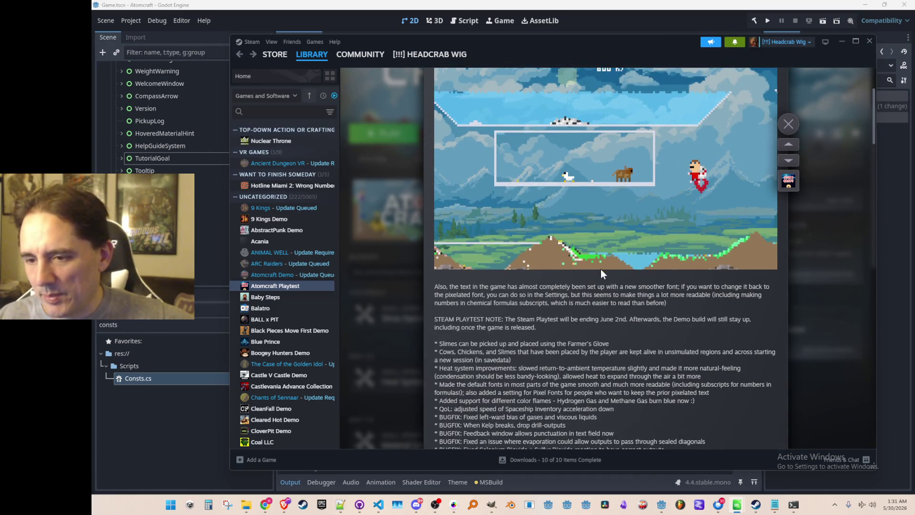
pyautogui.scroll(-3, 600, 274)
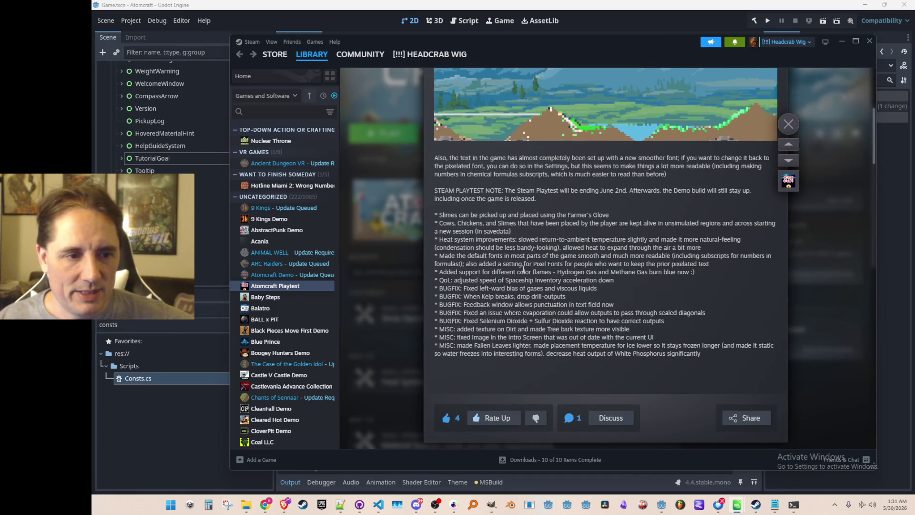
pyautogui.moveTo(464, 222)
pyautogui.mouseDown()
pyautogui.moveTo(572, 317)
pyautogui.moveTo(702, 355)
pyautogui.mouseUp()
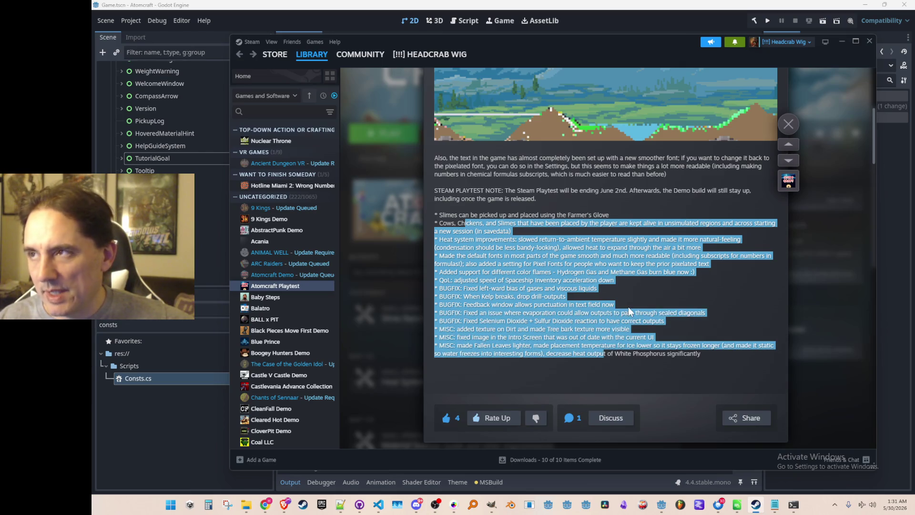
pyautogui.click(628, 307)
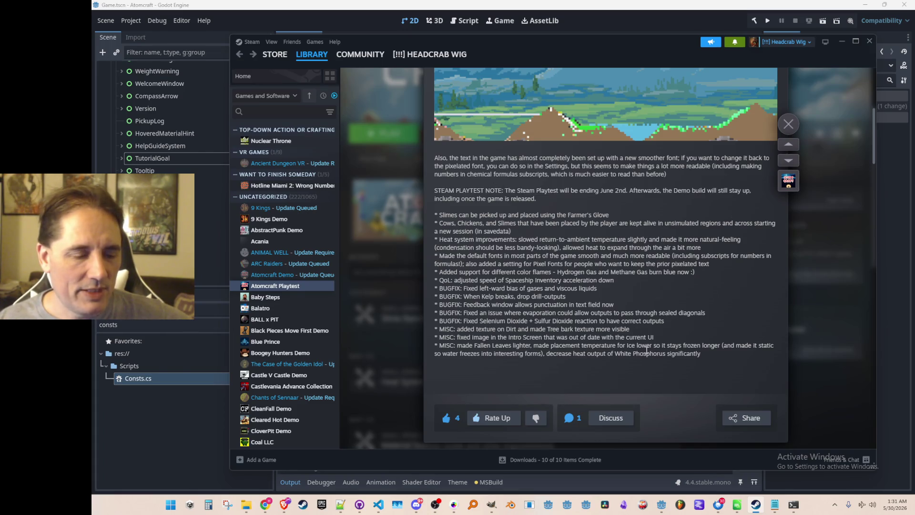
# Step: Highlight the Steam Playtest Note lines, then bring up the notification and calendar panel
pyautogui.scroll(1, 626, 313)
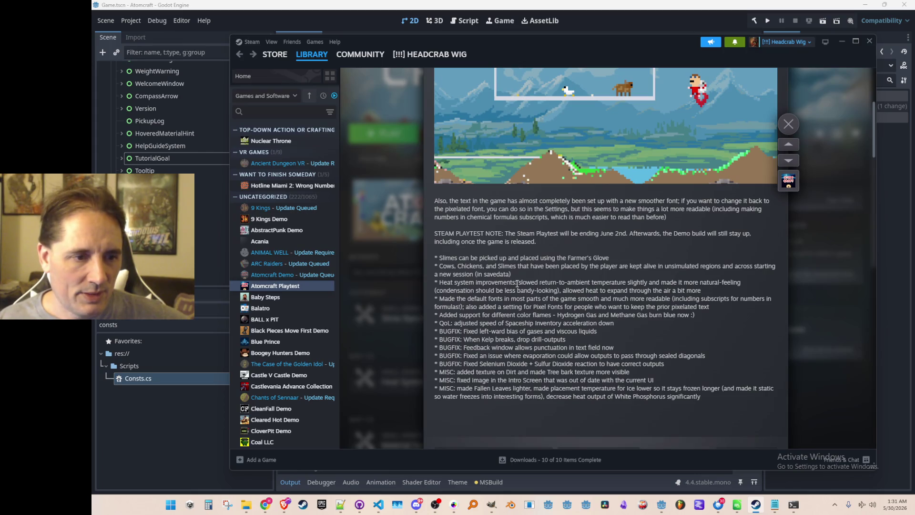
pyautogui.scroll(5, 518, 283)
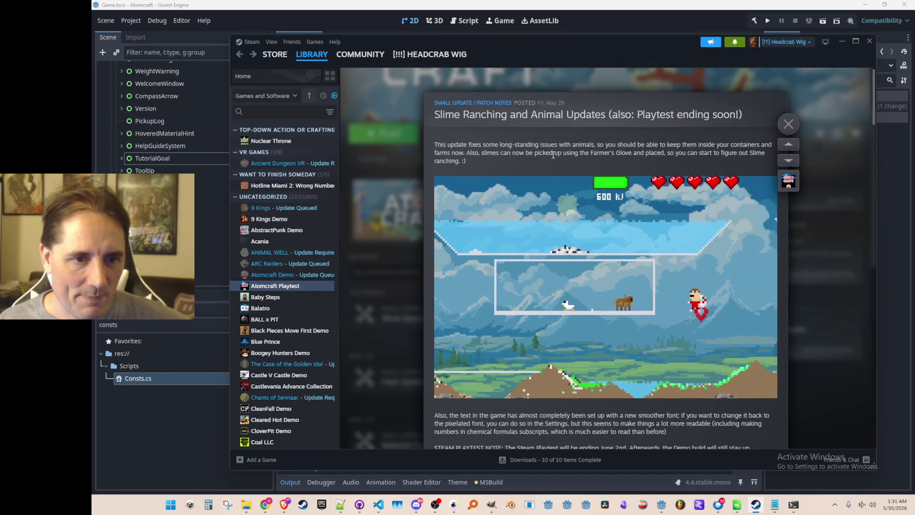
pyautogui.scroll(-3, 599, 174)
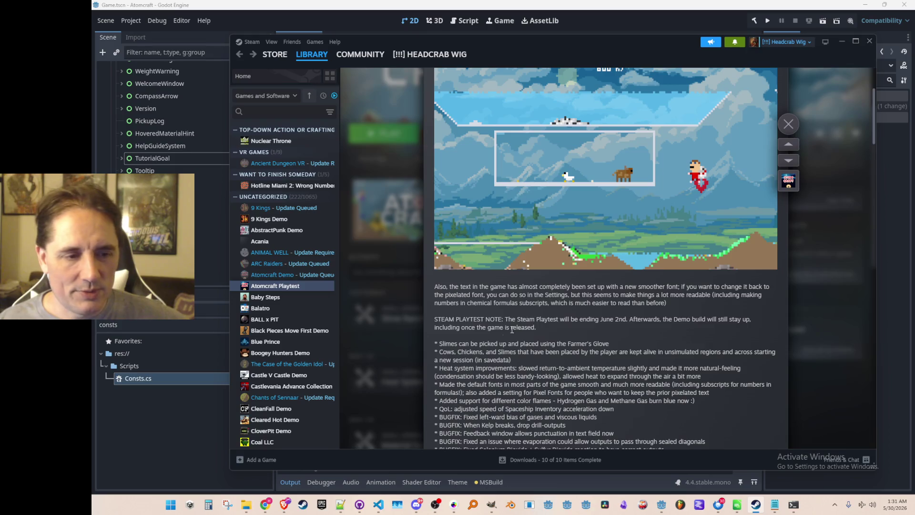
pyautogui.moveTo(552, 327)
pyautogui.mouseDown()
pyautogui.moveTo(428, 316)
pyautogui.moveTo(554, 333)
pyautogui.moveTo(459, 322)
pyautogui.mouseUp()
pyautogui.click(446, 314)
pyautogui.click(528, 296)
pyautogui.click(548, 325)
pyautogui.click(896, 504)
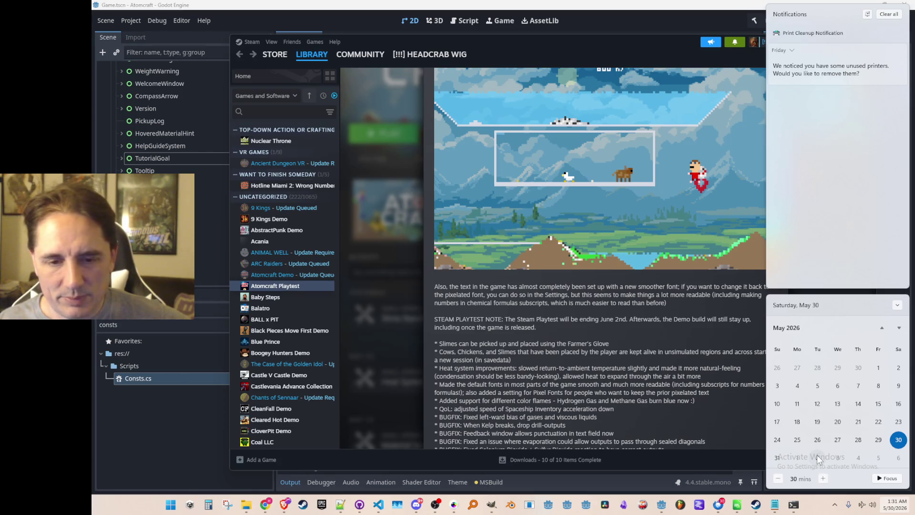
# Step: Advance the calendar to June 2026, then dismiss the notification panel
pyautogui.scroll(-1, 887, 327)
pyautogui.click(899, 328)
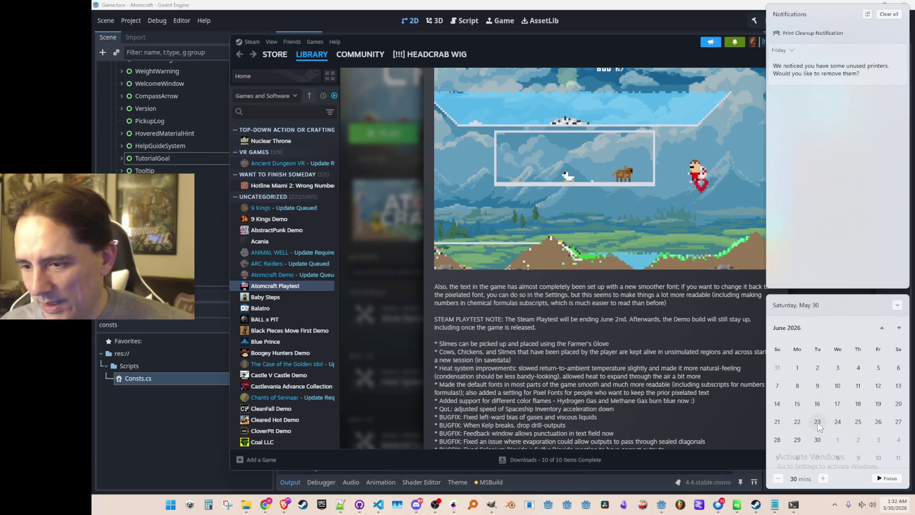
pyautogui.click(721, 336)
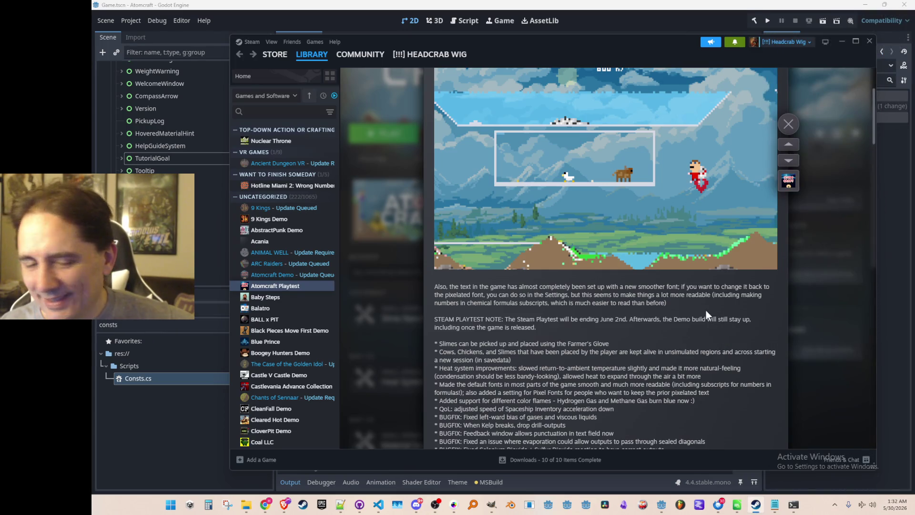
# Step: Highlight the playtest note lines through the drill-outputs fix in the patch notes
pyautogui.moveTo(467, 292); pyautogui.dragTo(688, 410)
pyautogui.click(671, 338)
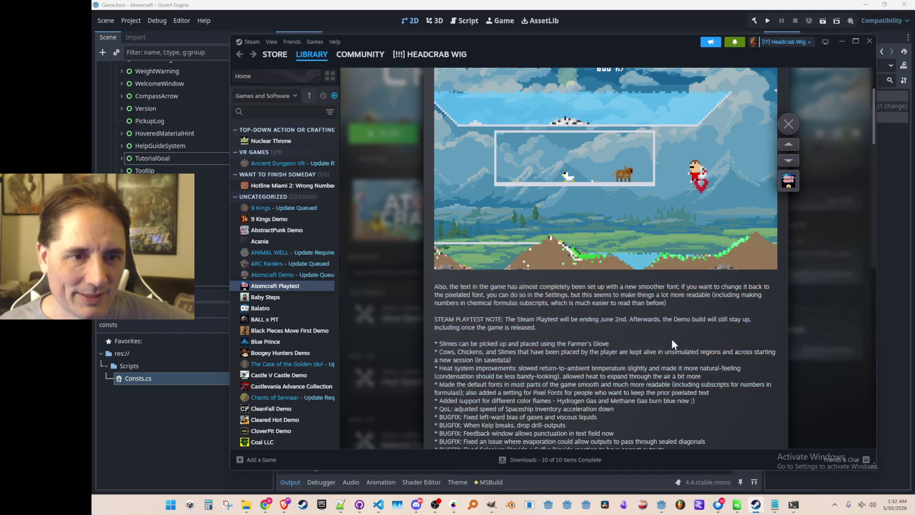
pyautogui.moveTo(586, 408); pyautogui.dragTo(517, 309)
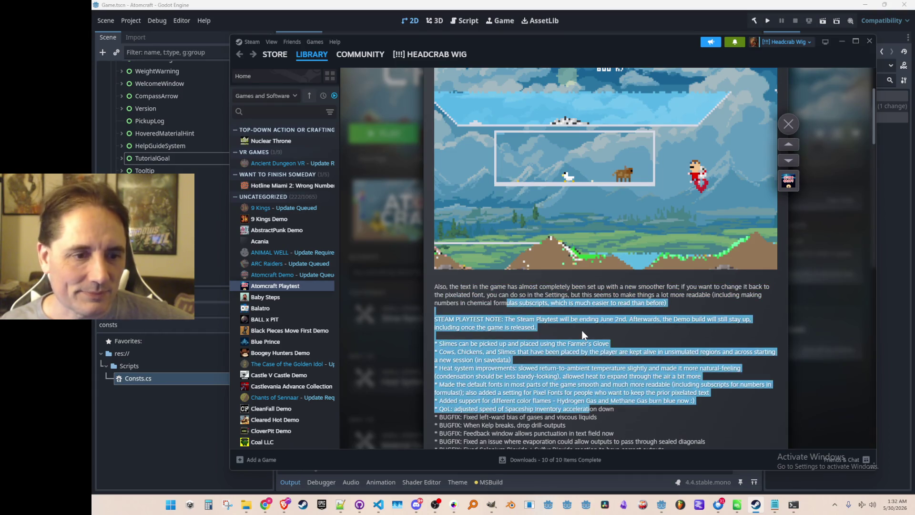
pyautogui.moveTo(614, 423); pyautogui.dragTo(463, 307)
pyautogui.click(463, 307)
pyautogui.scroll(-6, 487, 315)
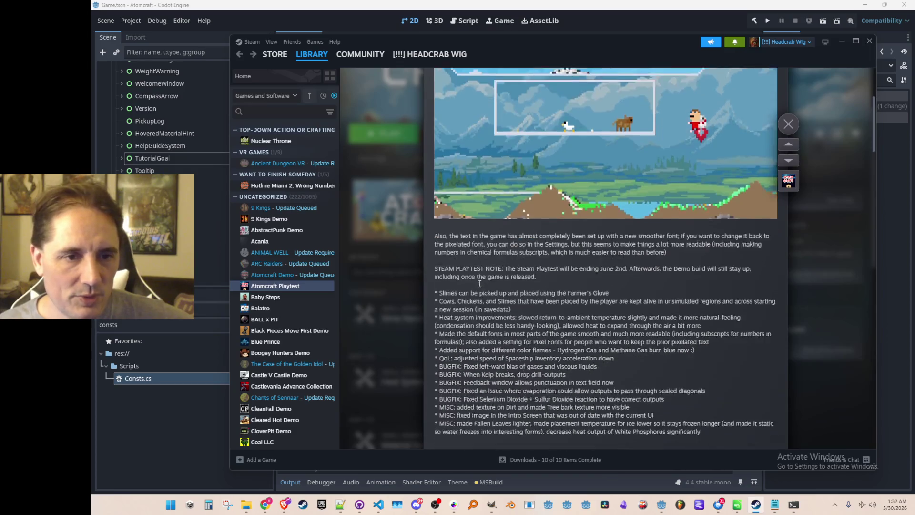
pyautogui.scroll(-10, 564, 288)
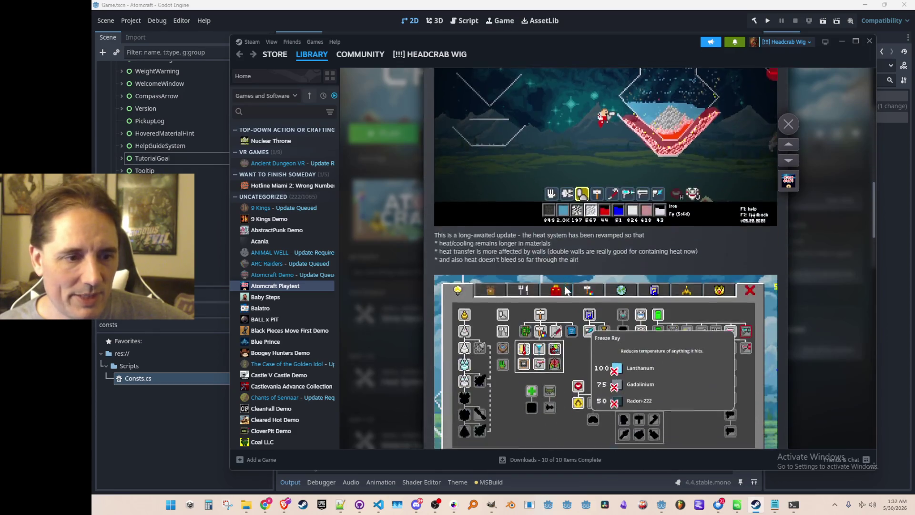
pyautogui.scroll(15, 565, 287)
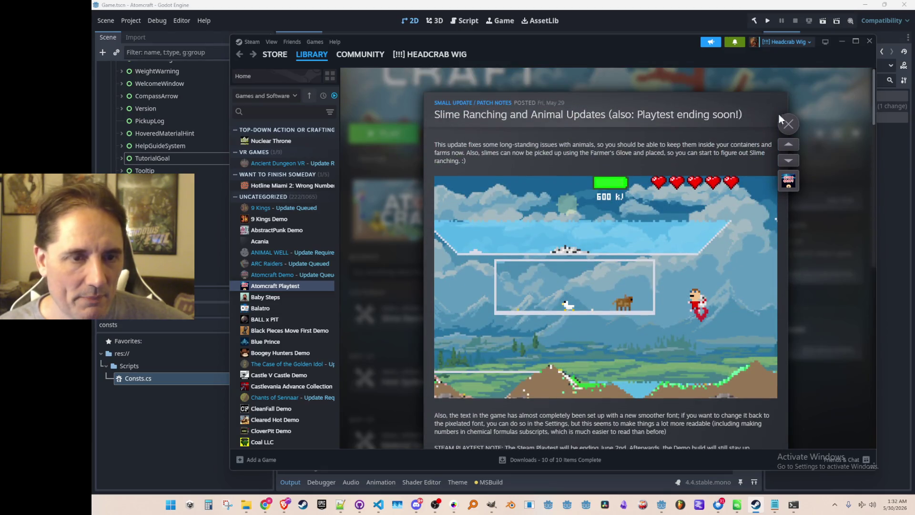
# Step: Close the patch notes, visit the Mina the Hollower page, minimize Steam, and drag in the browser
pyautogui.click(823, 102)
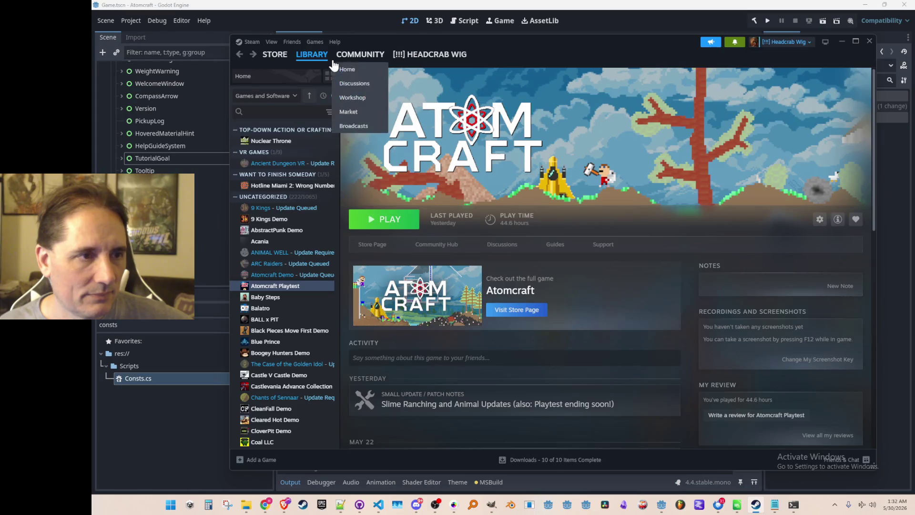
pyautogui.click(310, 69)
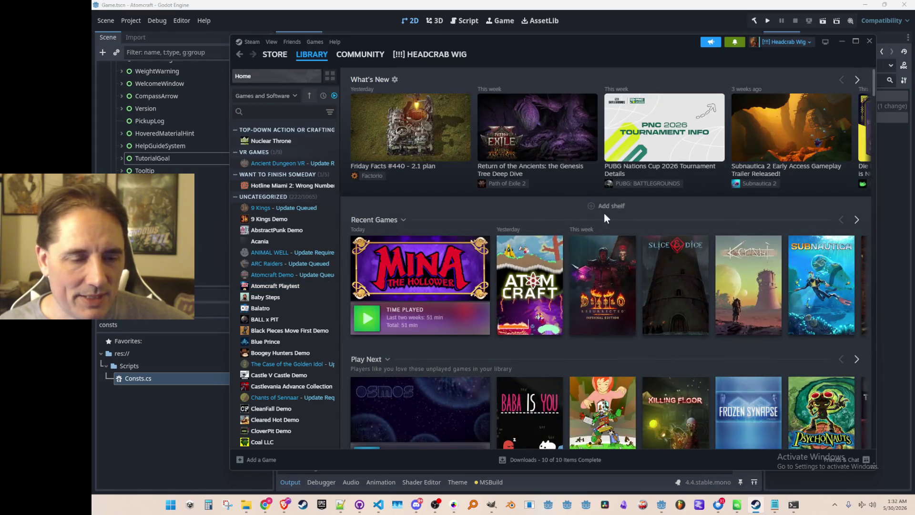
pyautogui.click(424, 256)
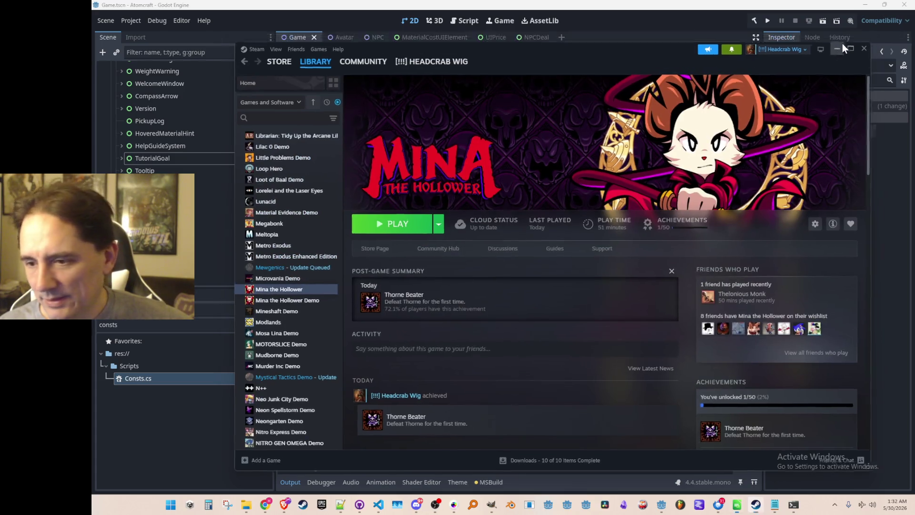
pyautogui.click(842, 42)
pyautogui.moveTo(577, 206); pyautogui.dragTo(579, 192)
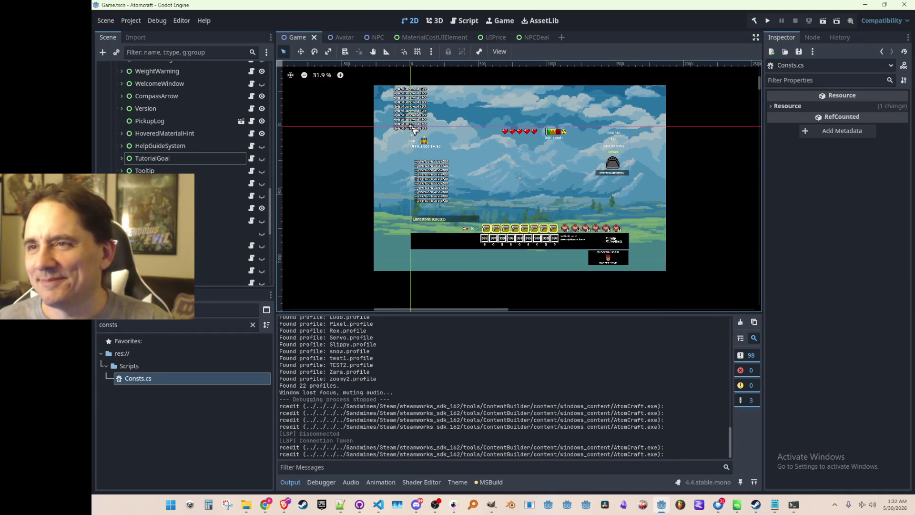
pyautogui.moveTo(914, 200)
pyautogui.mouseDown()
pyautogui.moveTo(914, 174)
pyautogui.moveTo(770, 38)
pyautogui.moveTo(782, 30)
pyautogui.mouseUp()
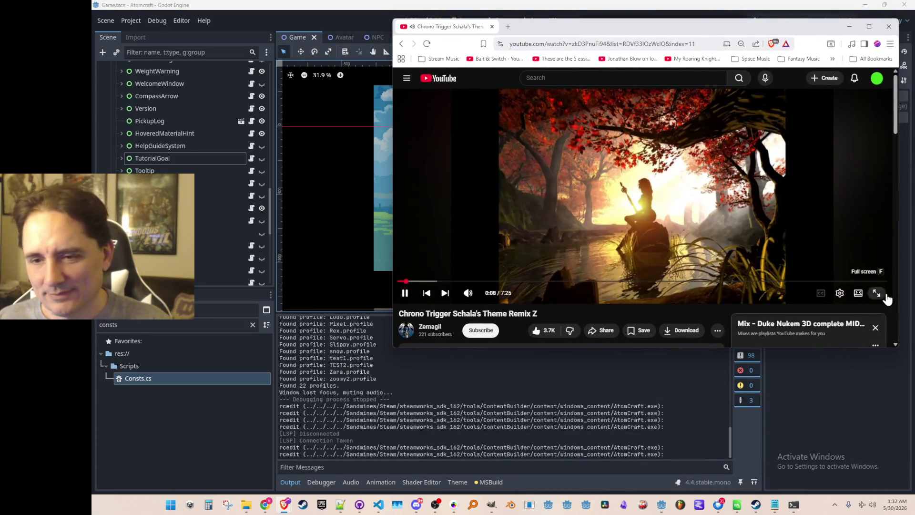
# Step: Watch the Schala's Theme video fullscreen, exit, and copy 'Schala's Theme' from its title
pyautogui.click(878, 293)
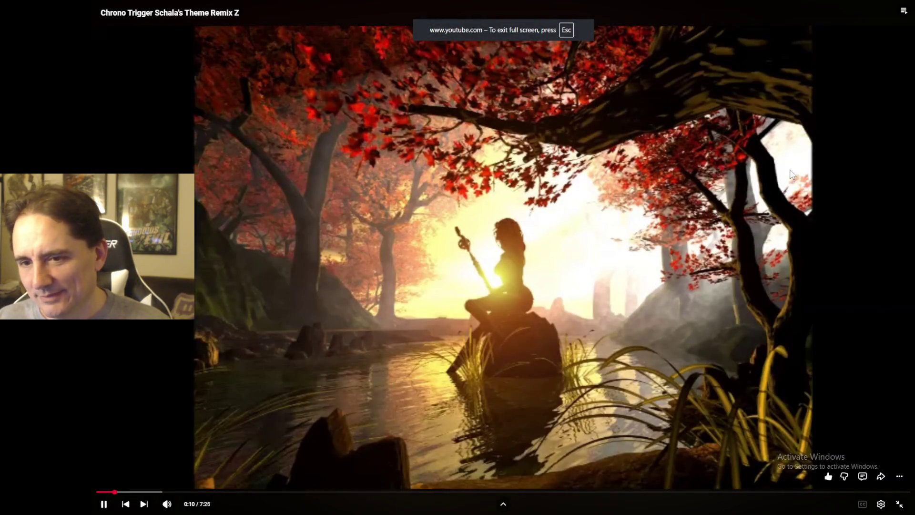
pyautogui.press('Escape')
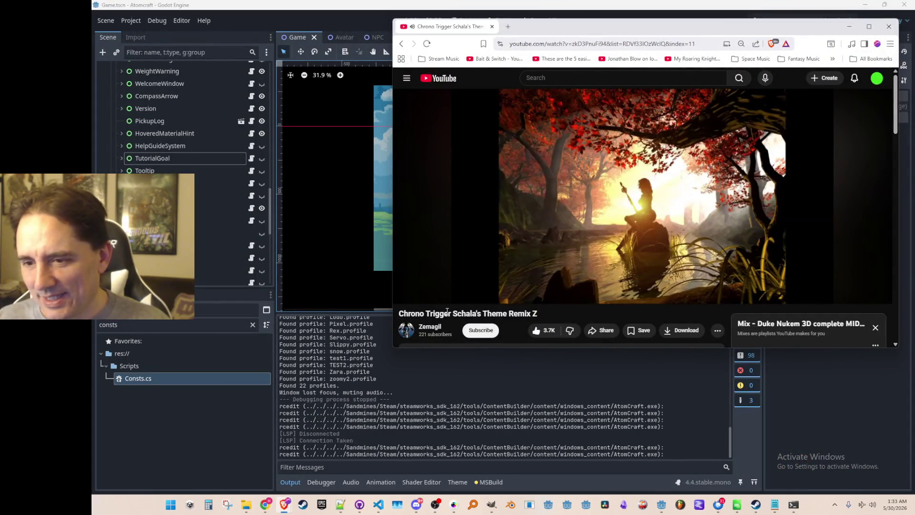
pyautogui.moveTo(456, 315); pyautogui.dragTo(509, 313)
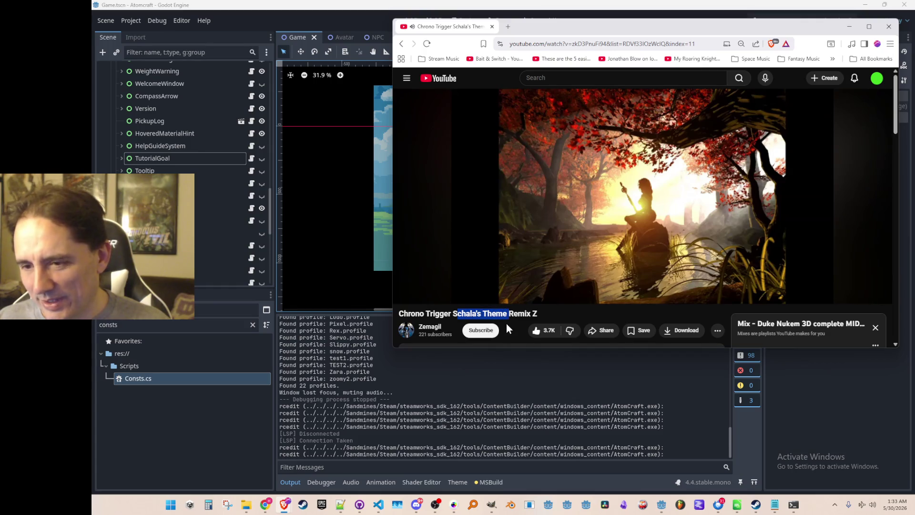
pyautogui.hotkey('ctrl', 'c')
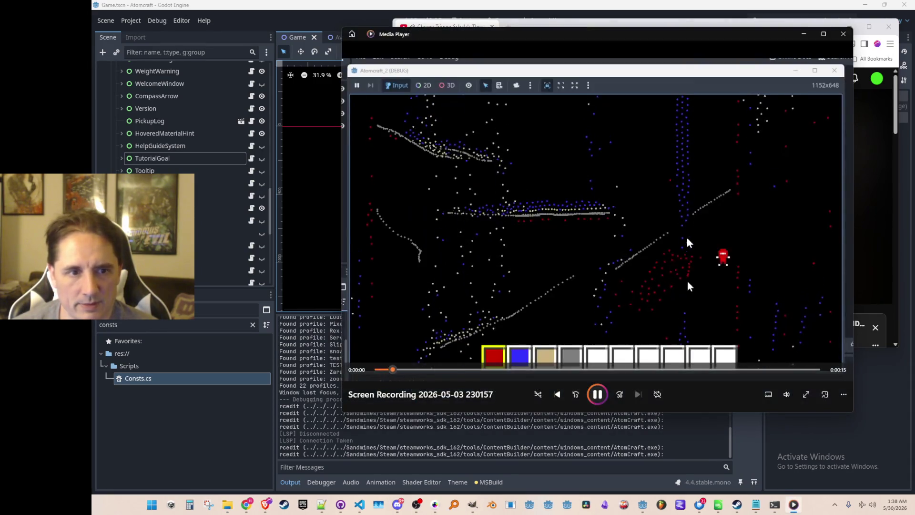
# Step: View the Atomcraft debug recording full screen with repeat on, then leave full screen
pyautogui.click(806, 395)
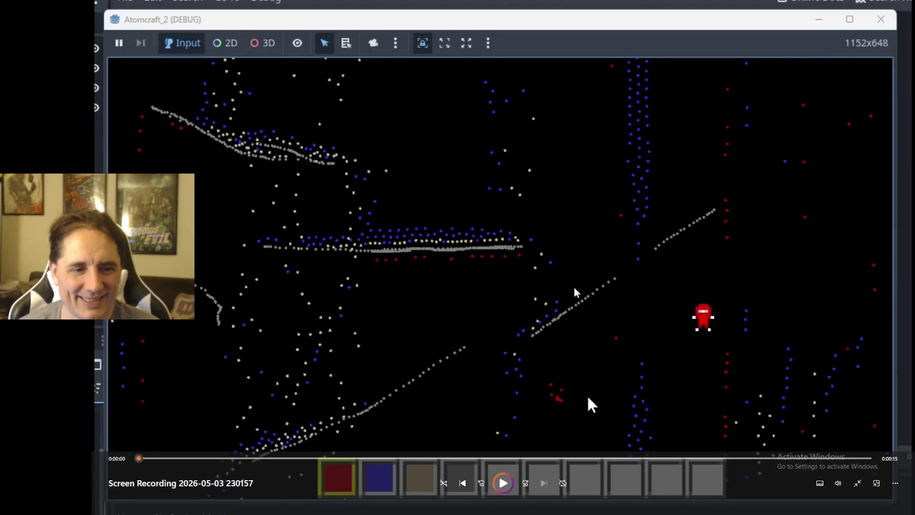
pyautogui.hotkey('ctrl', 't')
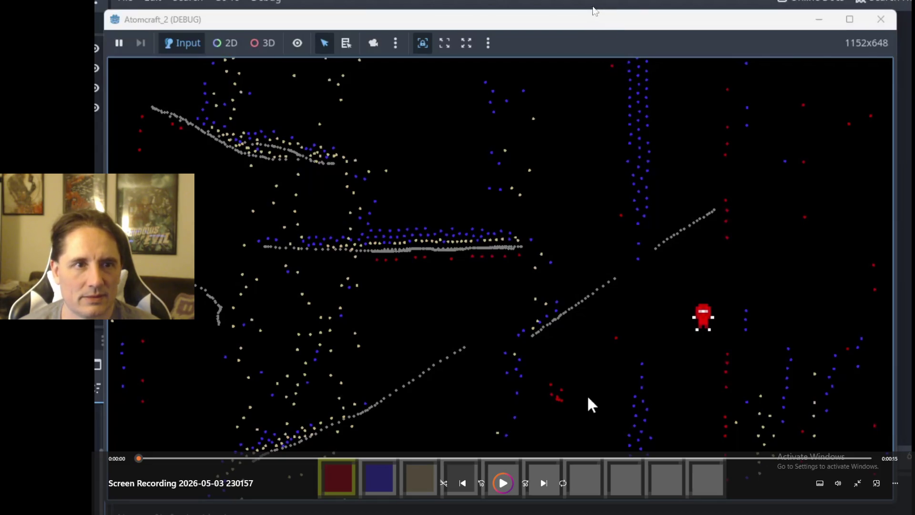
pyautogui.doubleClick(574, 116)
# Step: Reposition the Media Player window over Godot, keep the browser minimized, and start playback
pyautogui.moveTo(569, 36); pyautogui.dragTo(416, 63)
pyautogui.click(266, 504)
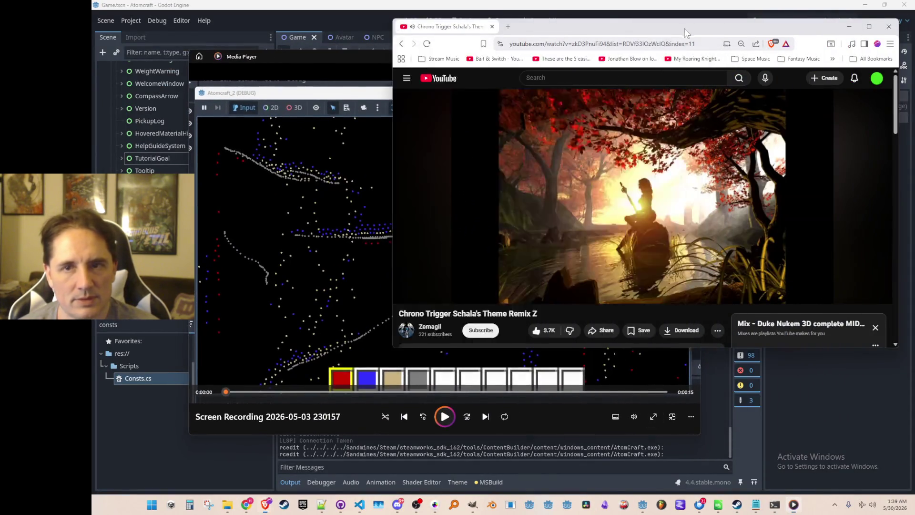
pyautogui.click(265, 504)
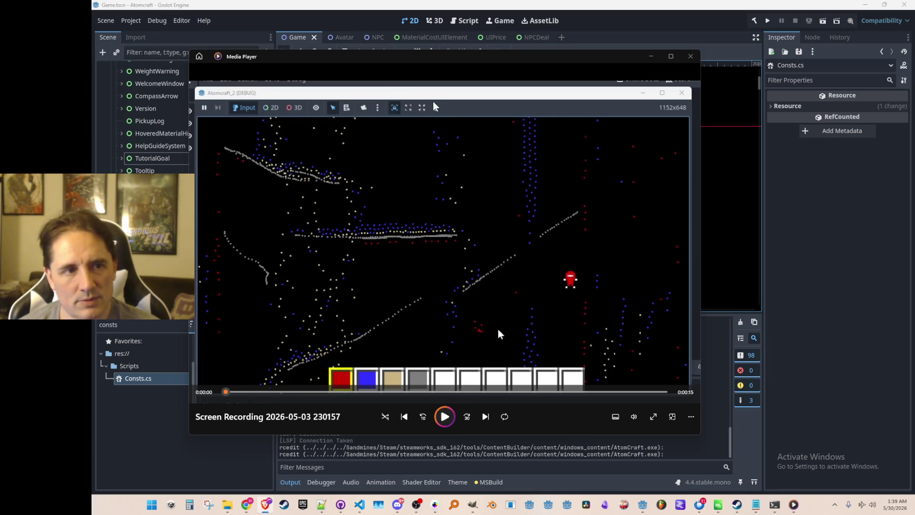
pyautogui.moveTo(432, 64); pyautogui.dragTo(547, 31)
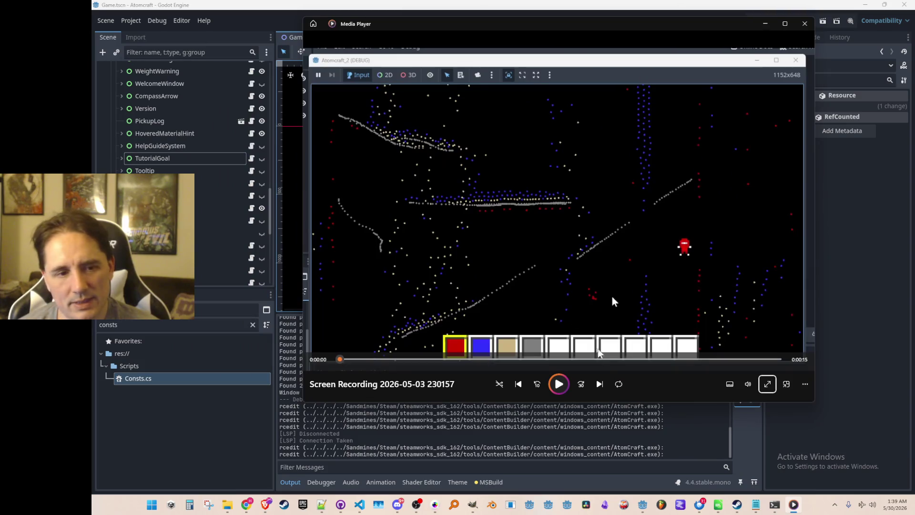
pyautogui.click(564, 387)
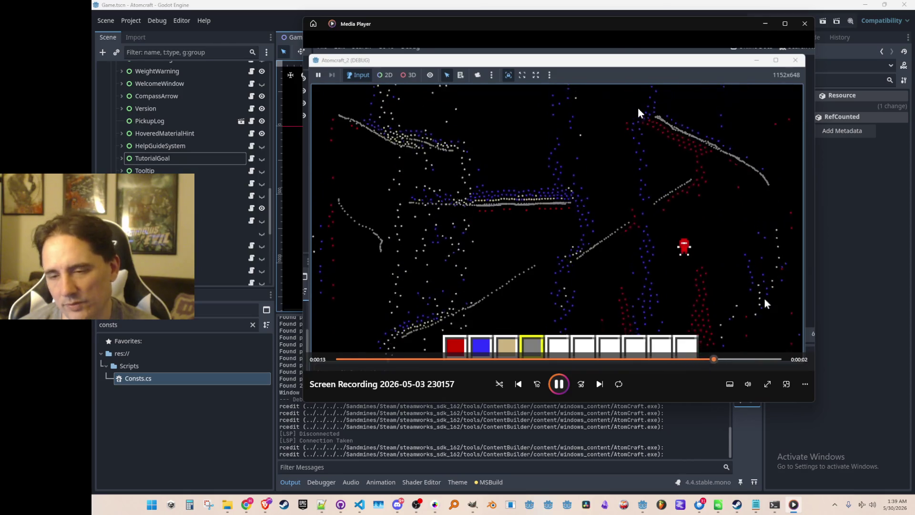
# Step: Seek the recording back to about four seconds and nudge the player window slightly left and down
pyautogui.press('Left')
pyautogui.press('space')
pyautogui.press('space')
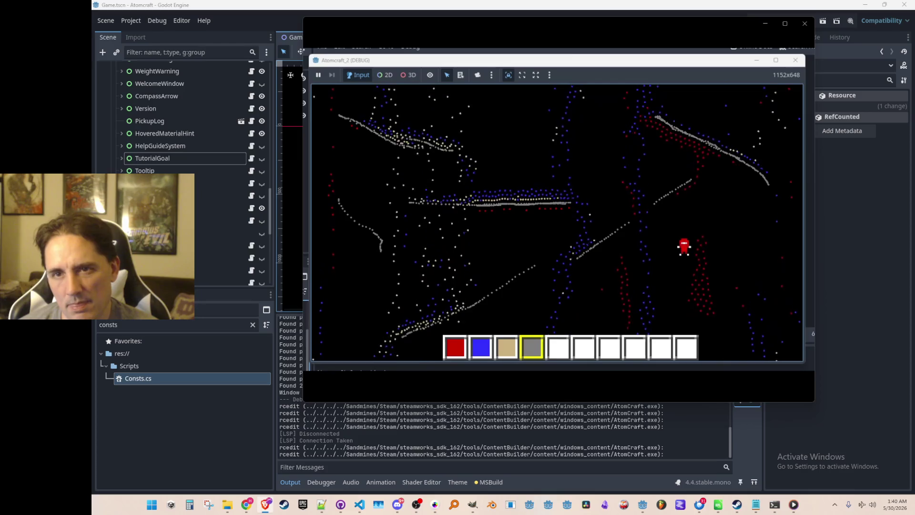
pyautogui.moveTo(625, 264)
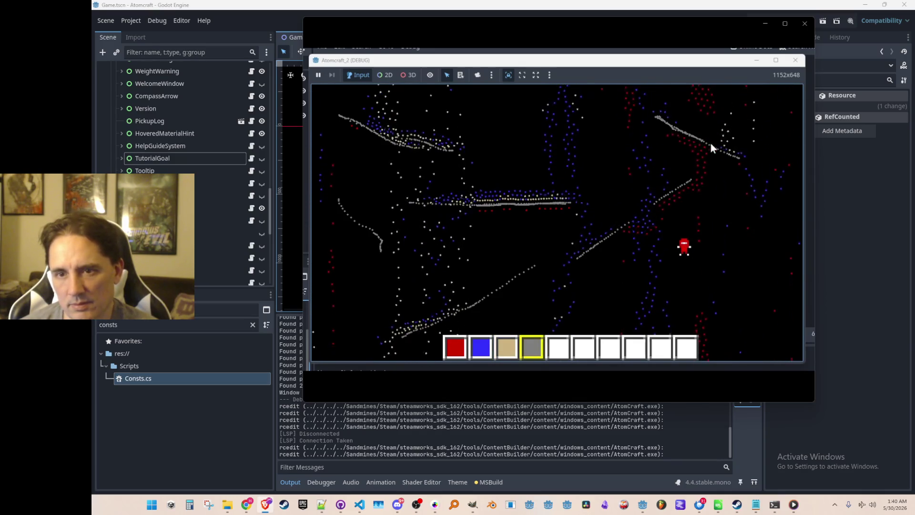
pyautogui.moveTo(739, 159); pyautogui.dragTo(768, 184)
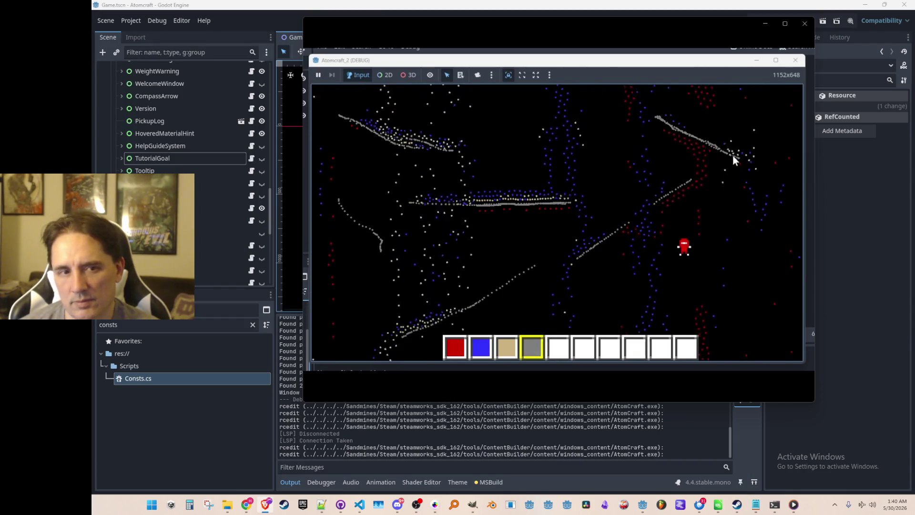
pyautogui.moveTo(658, 19); pyautogui.dragTo(646, 23)
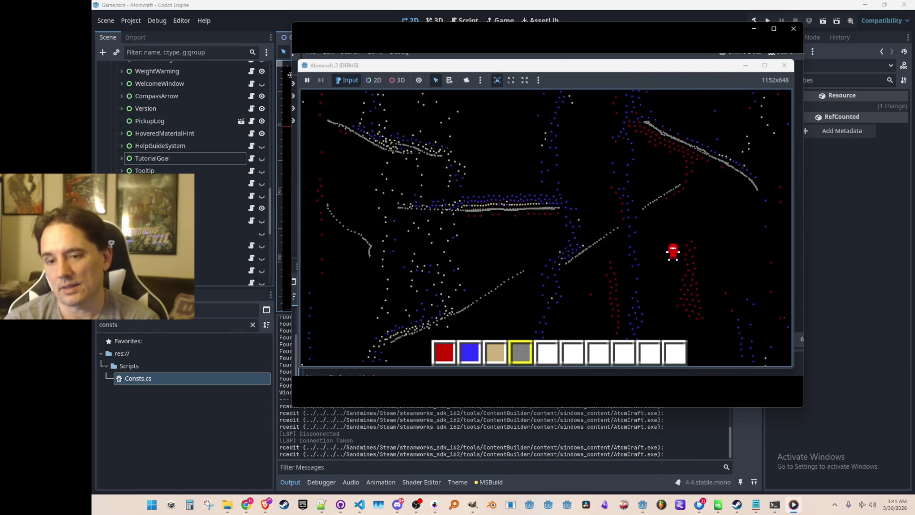
pyautogui.moveTo(645, 170)
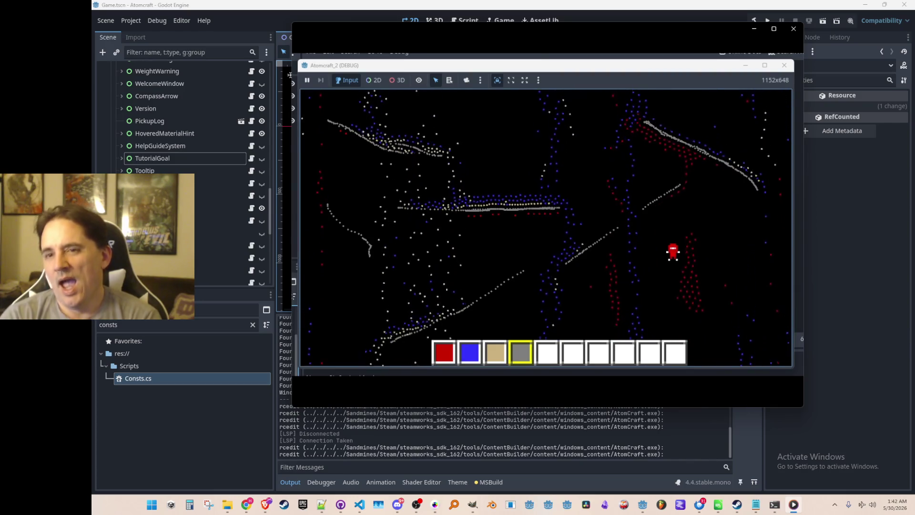
pyautogui.moveTo(638, 281)
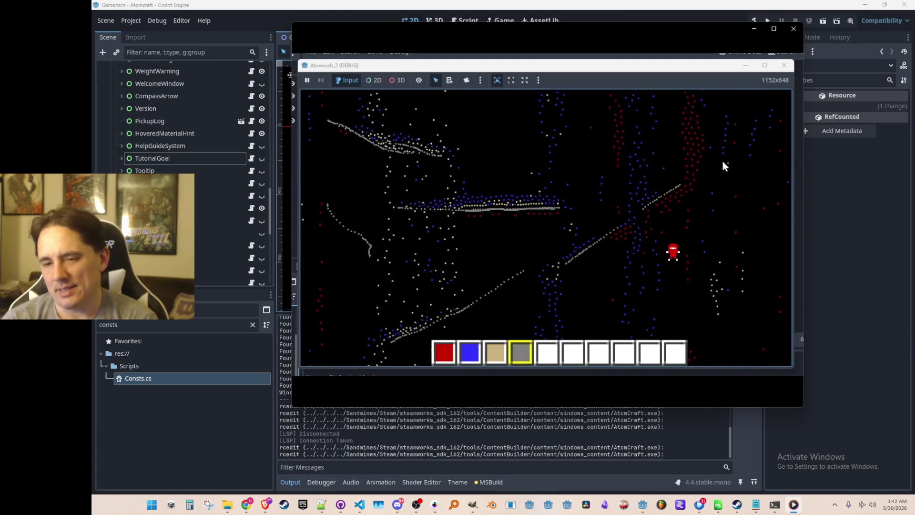
pyautogui.moveTo(668, 136)
pyautogui.mouseDown()
pyautogui.moveTo(650, 124)
pyautogui.moveTo(757, 190)
pyautogui.mouseUp()
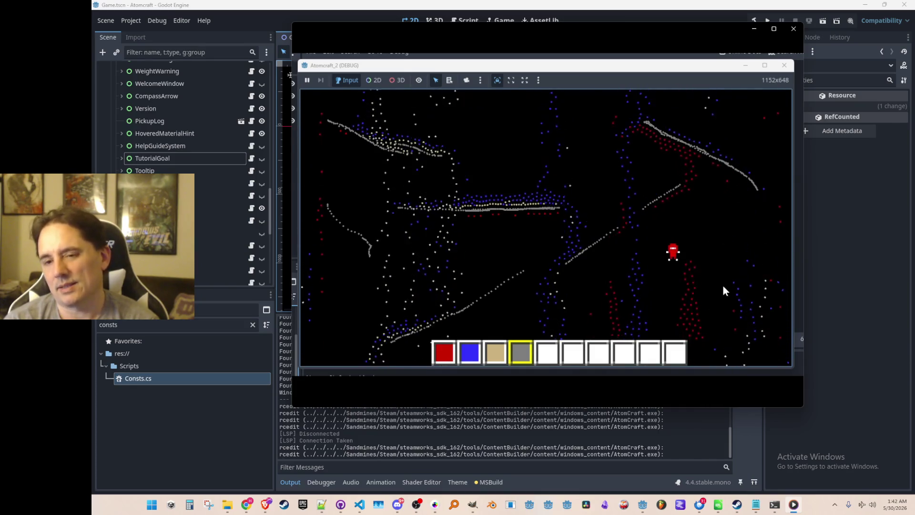
pyautogui.moveTo(659, 303)
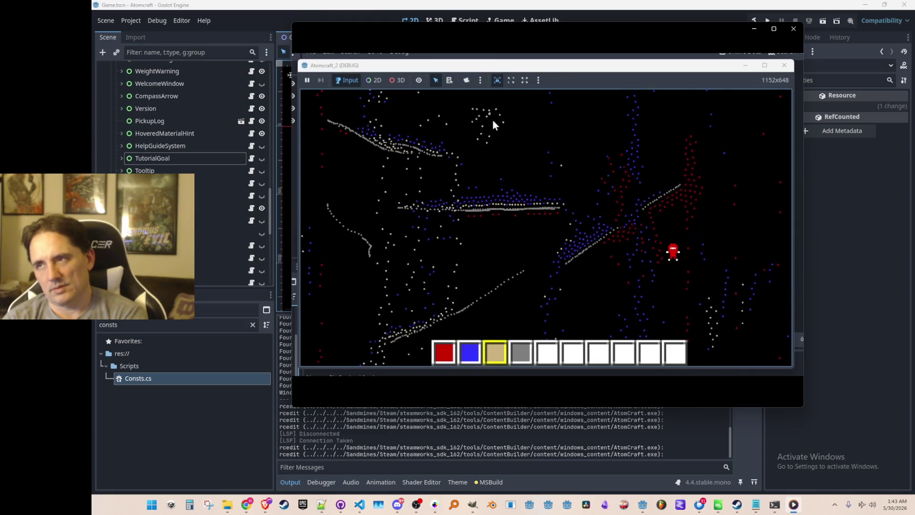
pyautogui.moveTo(661, 45)
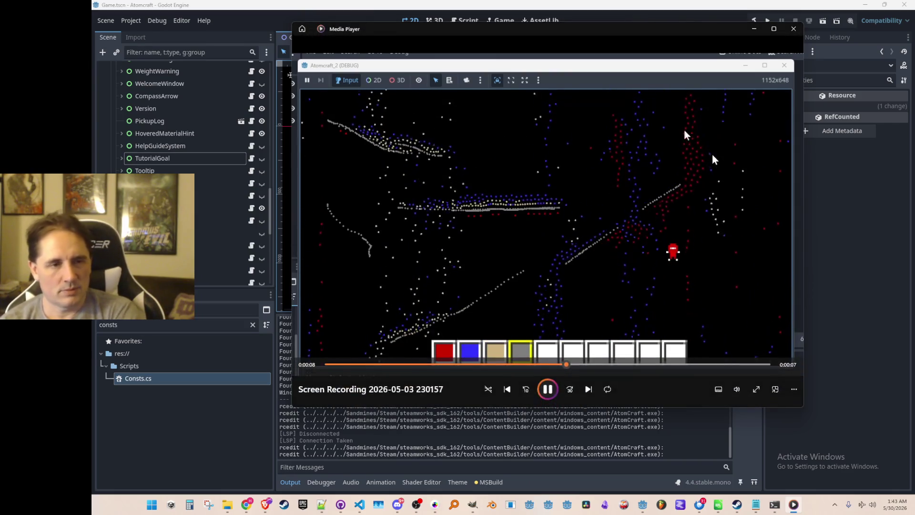
# Step: Drag the Media Player window right and down in two moves to reveal Godot's scene tabs
pyautogui.moveTo(643, 28)
pyautogui.mouseDown()
pyautogui.moveTo(669, 64)
pyautogui.moveTo(671, 38)
pyautogui.mouseUp()
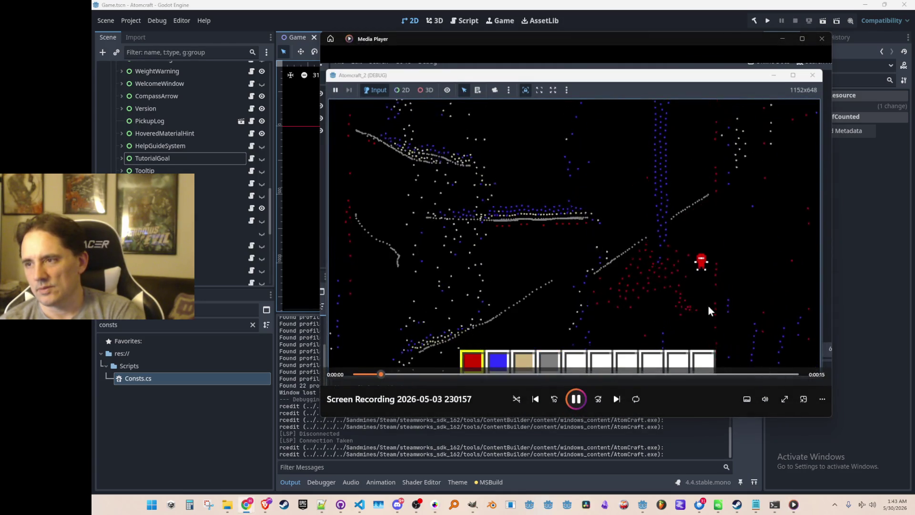
pyautogui.moveTo(678, 37)
pyautogui.mouseDown()
pyautogui.moveTo(683, 49)
pyautogui.moveTo(683, 33)
pyautogui.mouseUp()
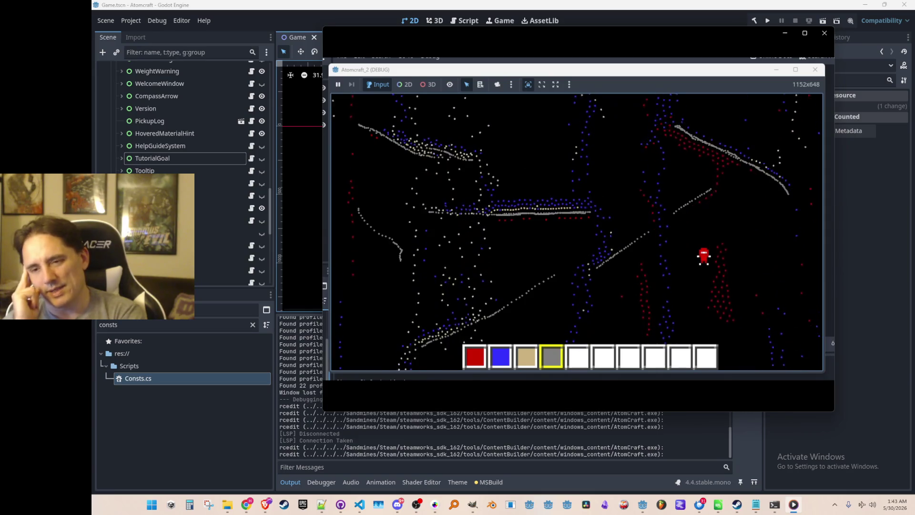
pyautogui.moveTo(682, 32)
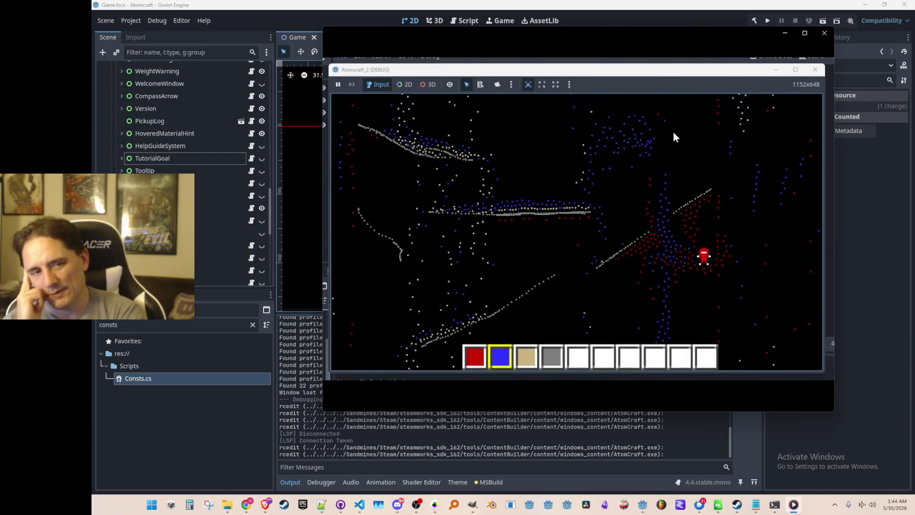
# Step: Move the Media Player window to the screen's left edge, uncovering Godot's game preview
pyautogui.press('3')
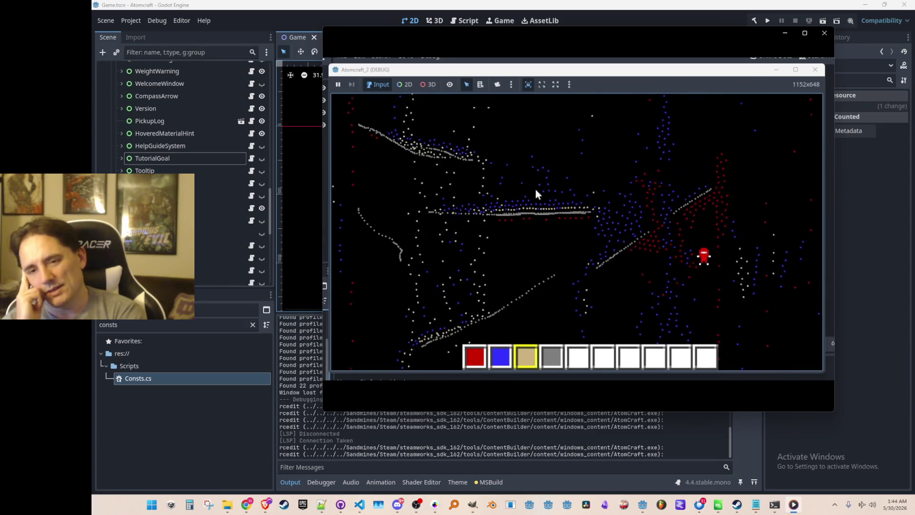
pyautogui.press('4')
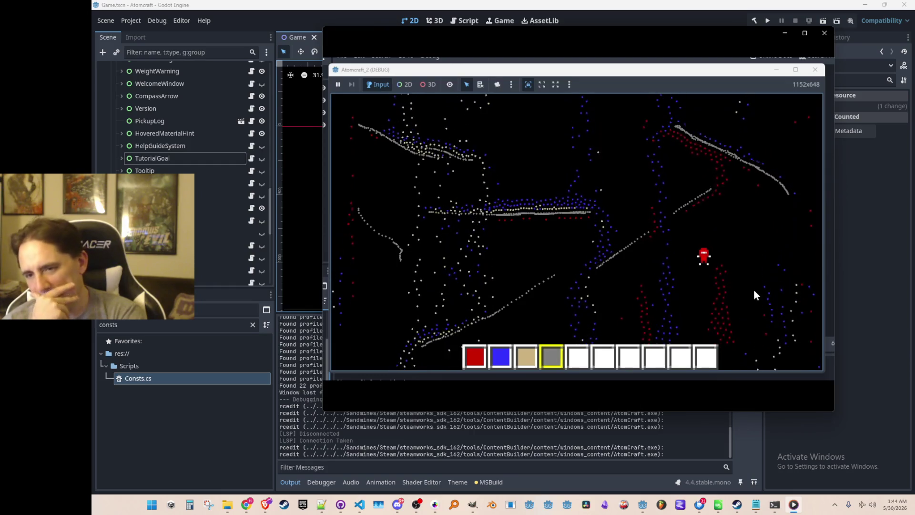
pyautogui.moveTo(683, 32)
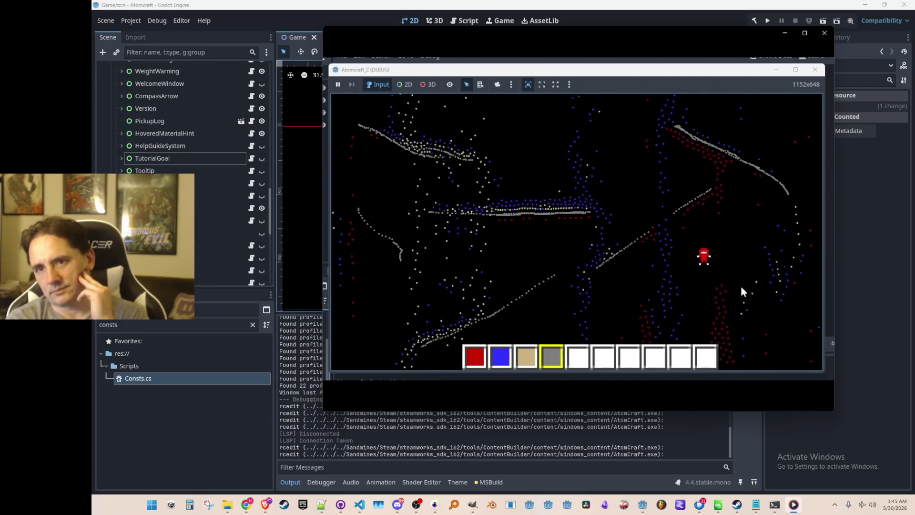
pyautogui.moveTo(479, 34)
pyautogui.mouseDown()
pyautogui.moveTo(382, 50)
pyautogui.moveTo(244, 34)
pyautogui.mouseUp()
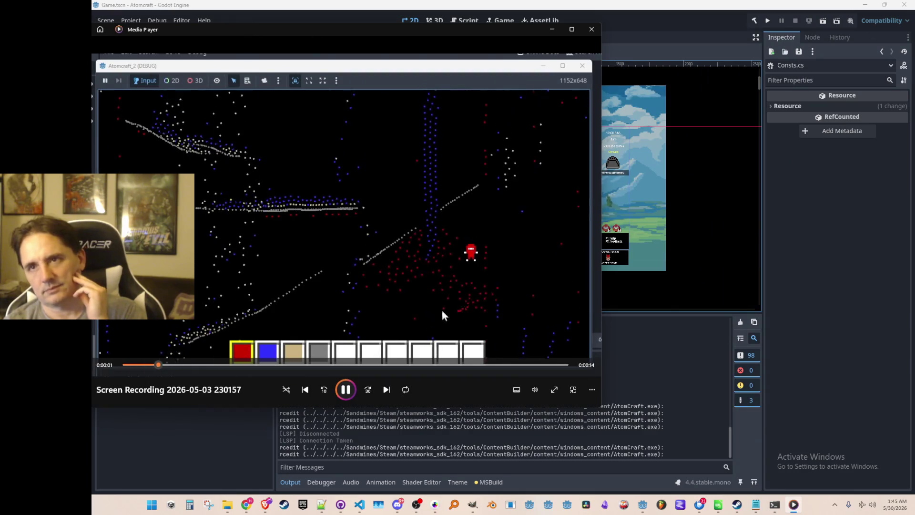
pyautogui.hotkey('alt', 'Tab')
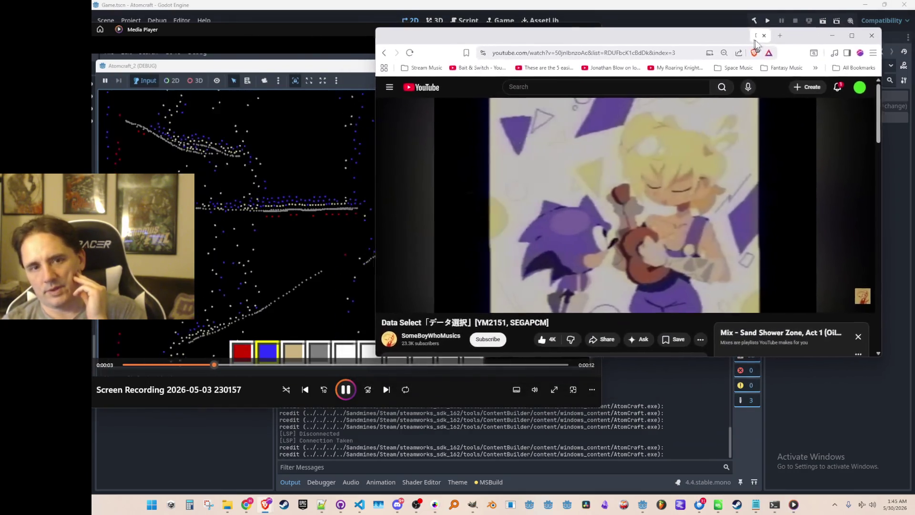
pyautogui.moveTo(389, 123)
pyautogui.mouseDown()
pyautogui.moveTo(514, 123)
pyautogui.moveTo(498, 123)
pyautogui.mouseUp()
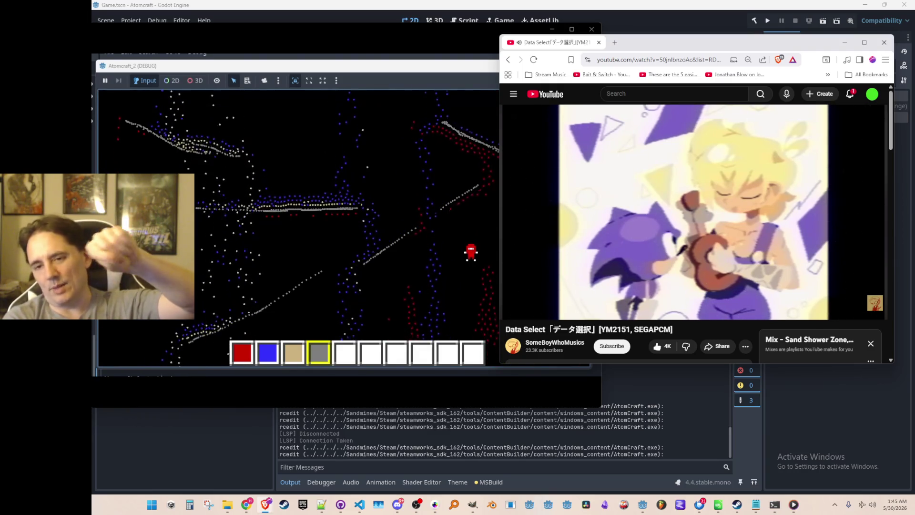
pyautogui.moveTo(450, 66)
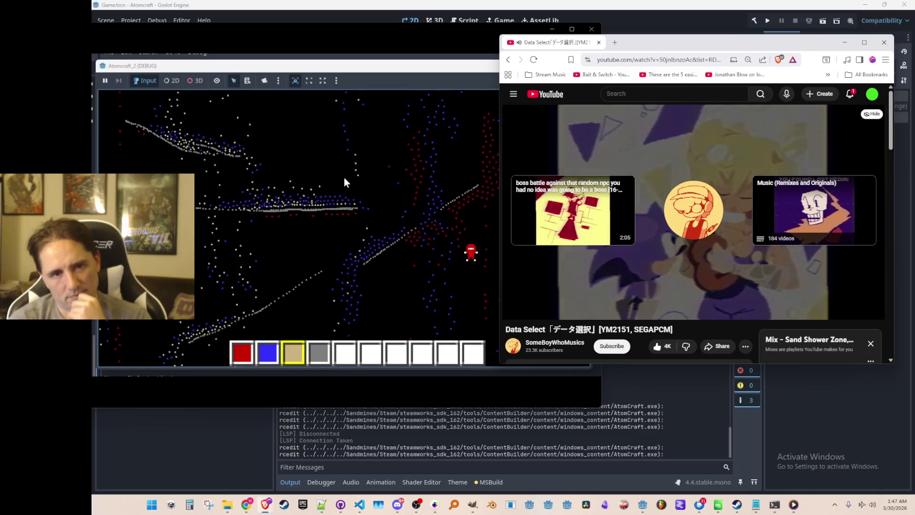
pyautogui.hotkey('alt', 'Tab')
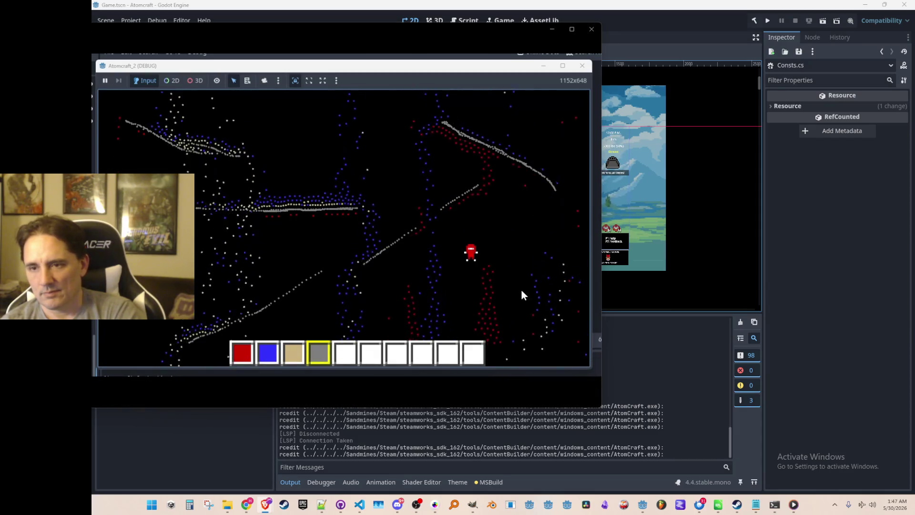
pyautogui.moveTo(409, 281)
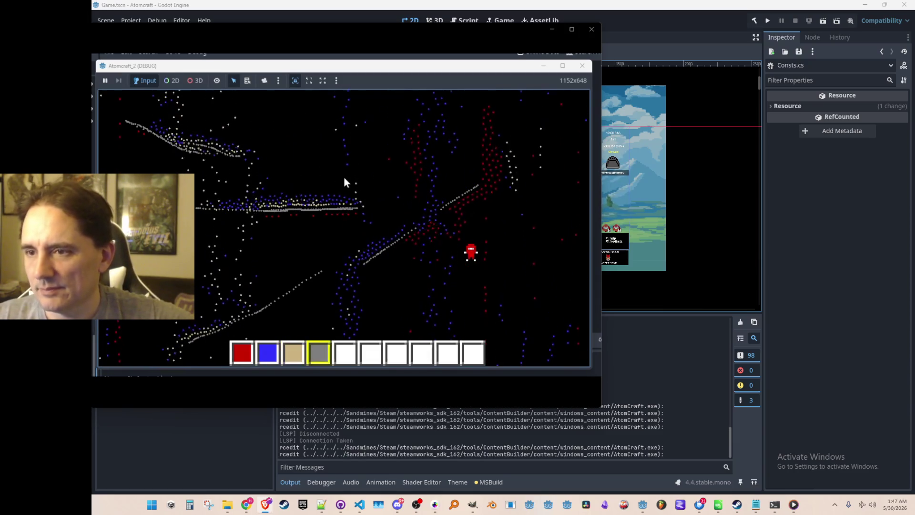
pyautogui.moveTo(465, 135)
pyautogui.mouseDown()
pyautogui.moveTo(448, 125)
pyautogui.moveTo(556, 190)
pyautogui.mouseUp()
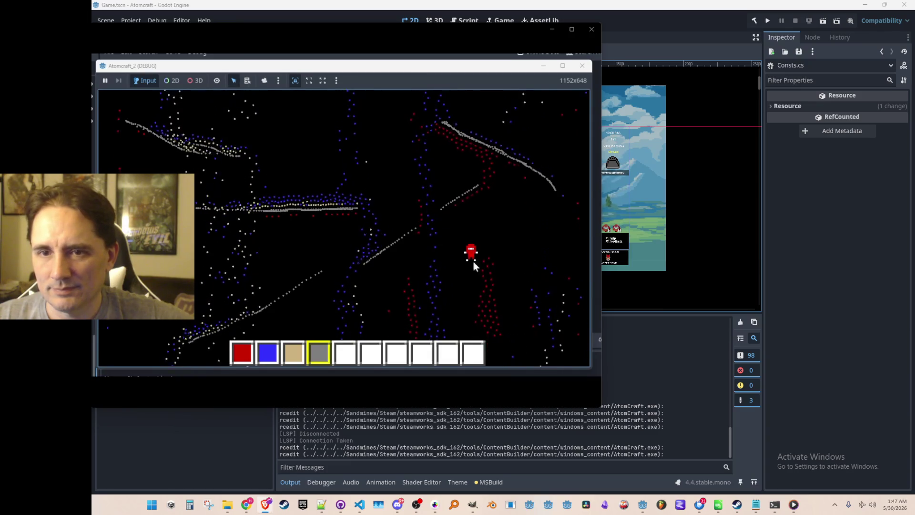
pyautogui.moveTo(436, 254)
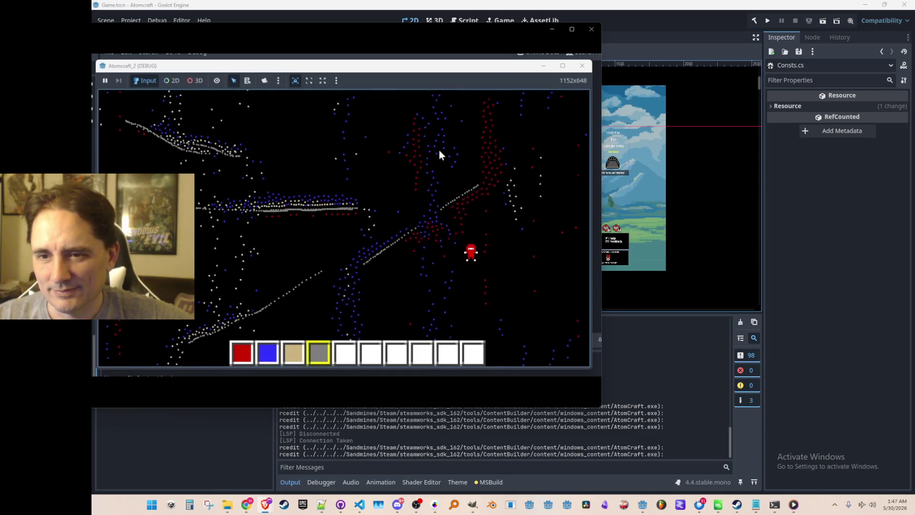
pyautogui.moveTo(525, 162)
pyautogui.mouseDown()
pyautogui.moveTo(442, 122)
pyautogui.moveTo(555, 191)
pyautogui.mouseUp()
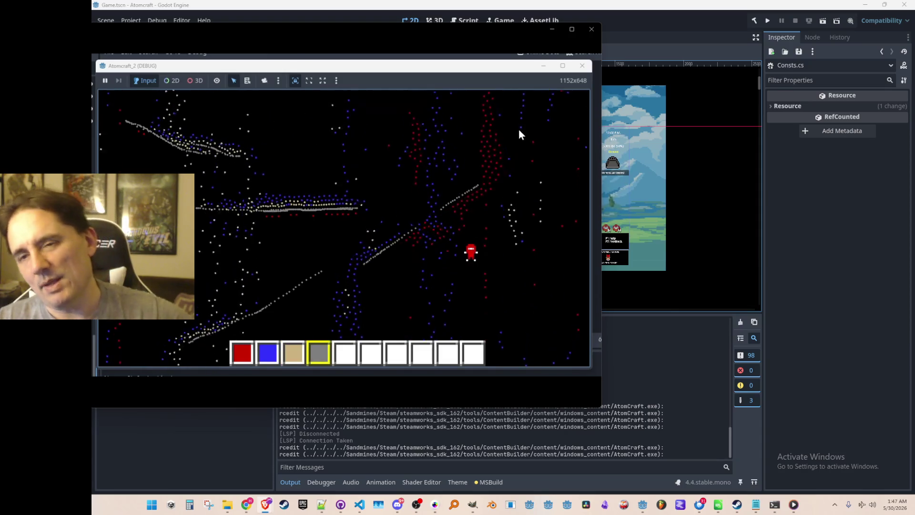
pyautogui.moveTo(450, 126); pyautogui.dragTo(554, 186)
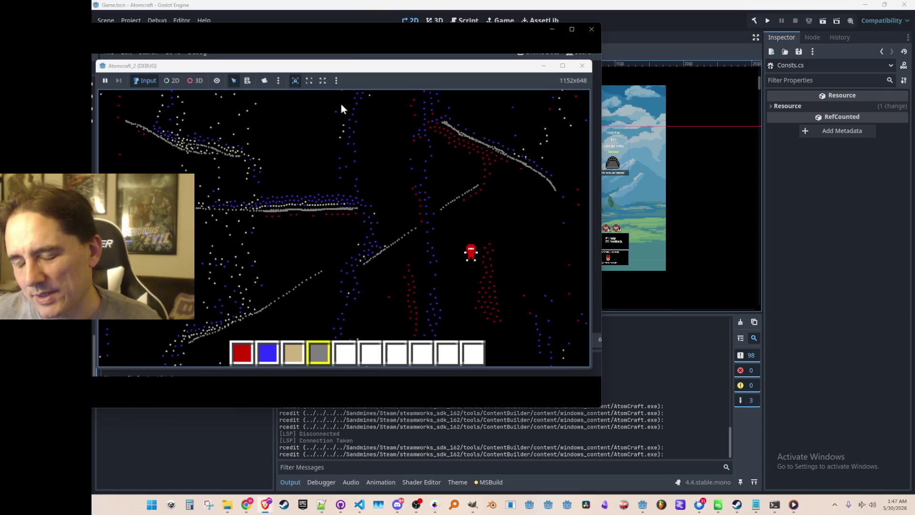
pyautogui.moveTo(409, 280)
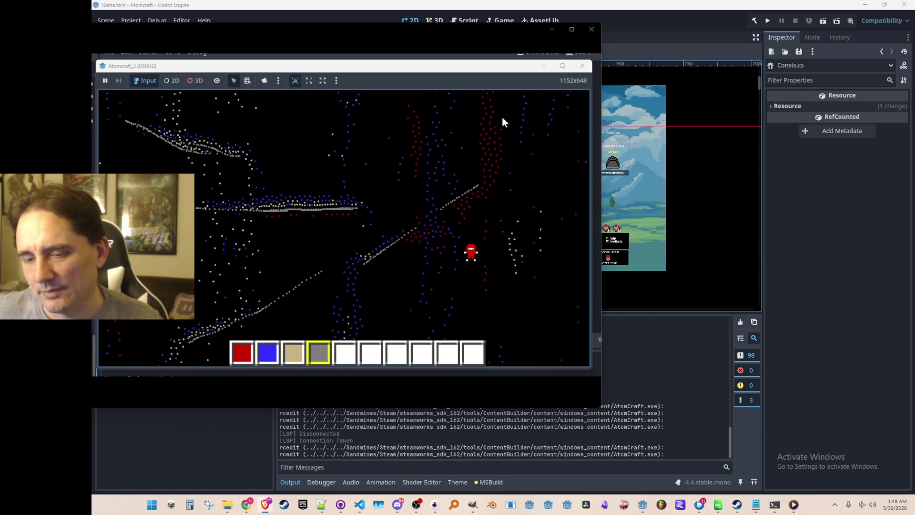
pyautogui.moveTo(448, 124); pyautogui.dragTo(555, 190)
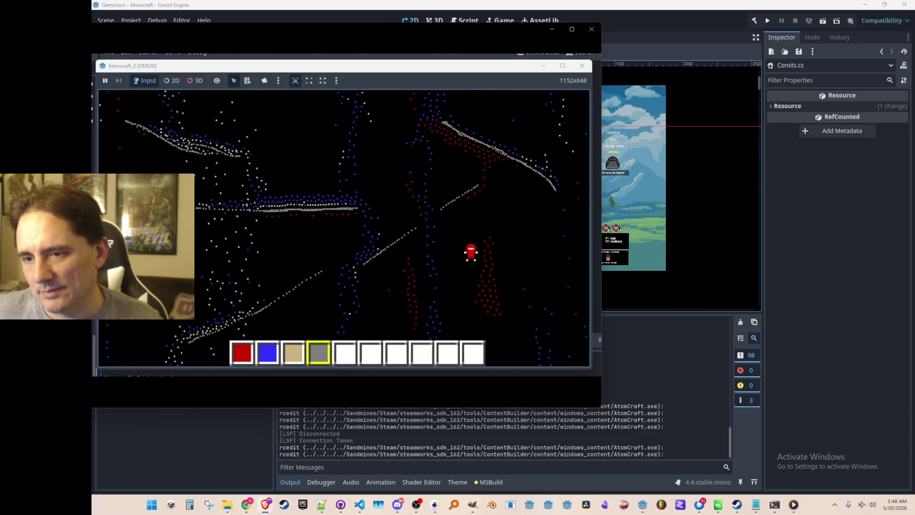
# Step: Close the Media Player recording and pan Godot's Game scene view slightly
pyautogui.moveTo(437, 254)
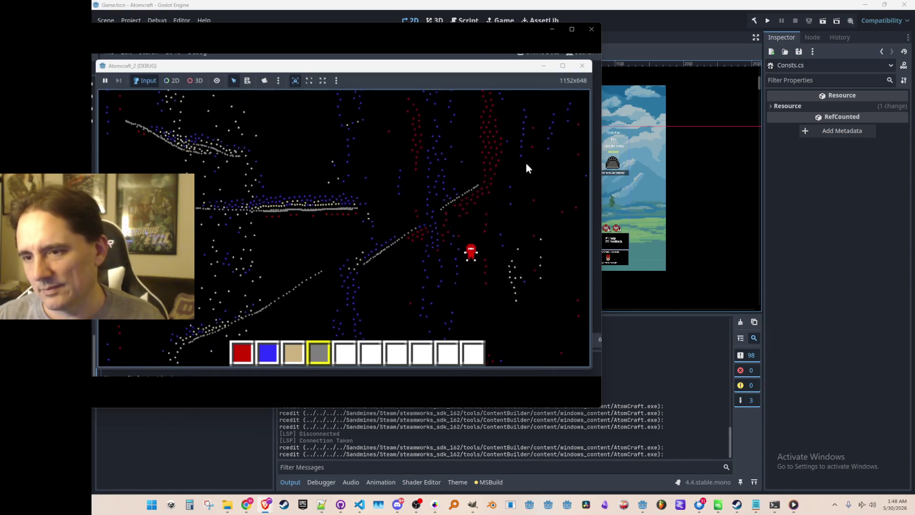
pyautogui.moveTo(474, 139); pyautogui.dragTo(556, 190)
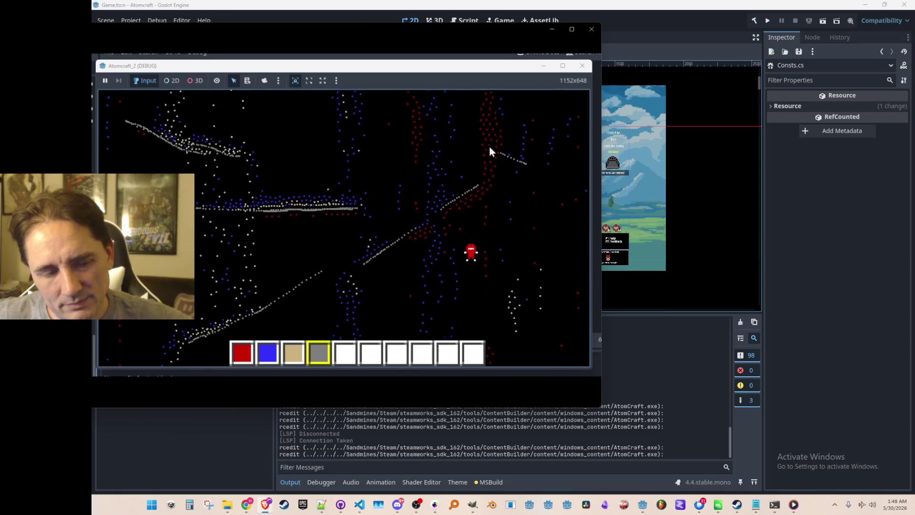
pyautogui.moveTo(503, 150); pyautogui.dragTo(556, 189)
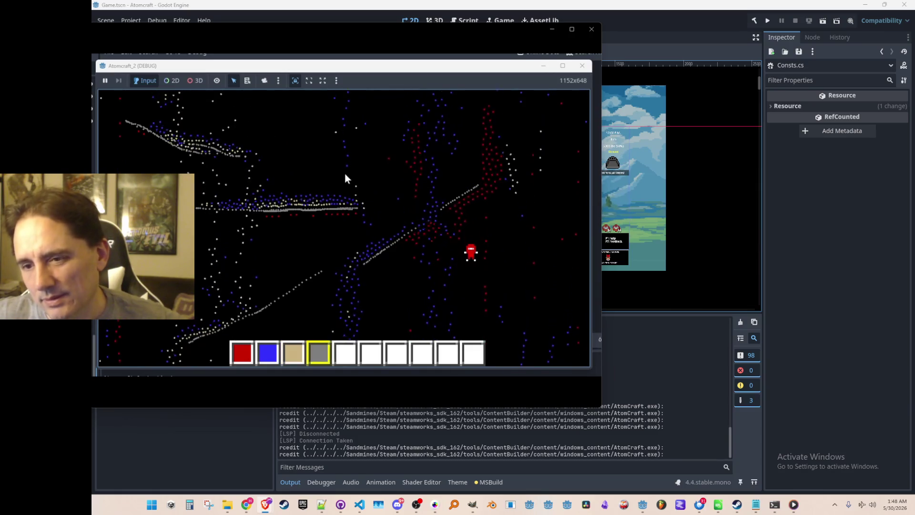
pyautogui.moveTo(514, 159)
pyautogui.mouseDown()
pyautogui.moveTo(450, 126)
pyautogui.moveTo(556, 190)
pyautogui.mouseUp()
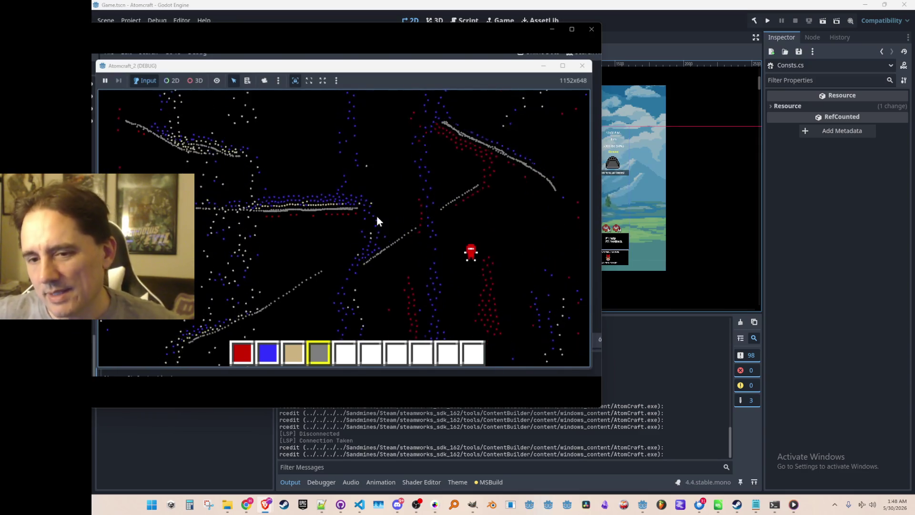
pyautogui.press('1')
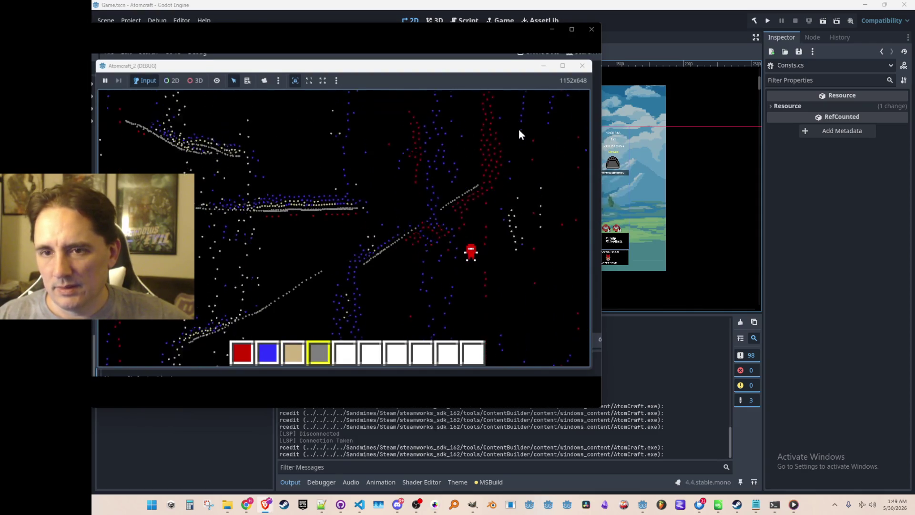
pyautogui.moveTo(447, 127); pyautogui.dragTo(554, 190)
pyautogui.moveTo(533, 241)
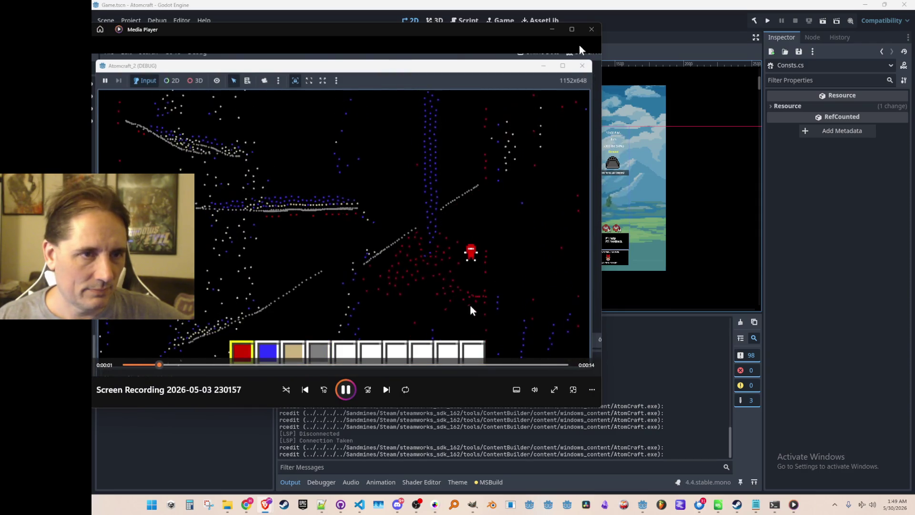
pyautogui.click(591, 29)
pyautogui.moveTo(557, 178); pyautogui.dragTo(563, 171)
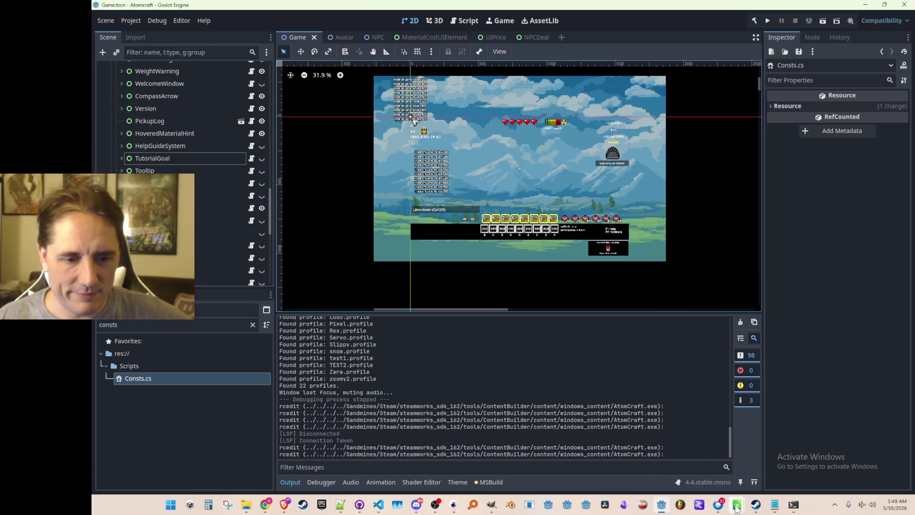
# Step: Bring the Polish and Iteration task list forward and review the intro sequence and audio-level tasks
pyautogui.moveTo(736, 508)
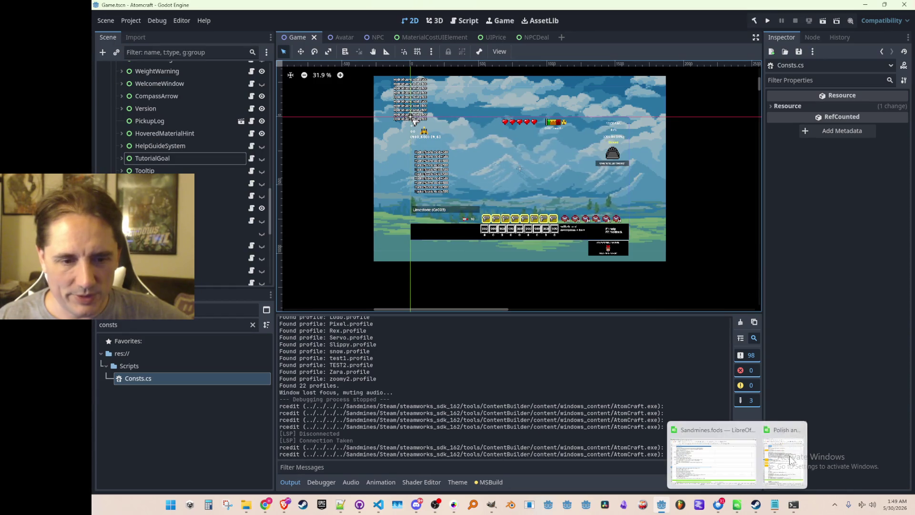
pyautogui.click(783, 455)
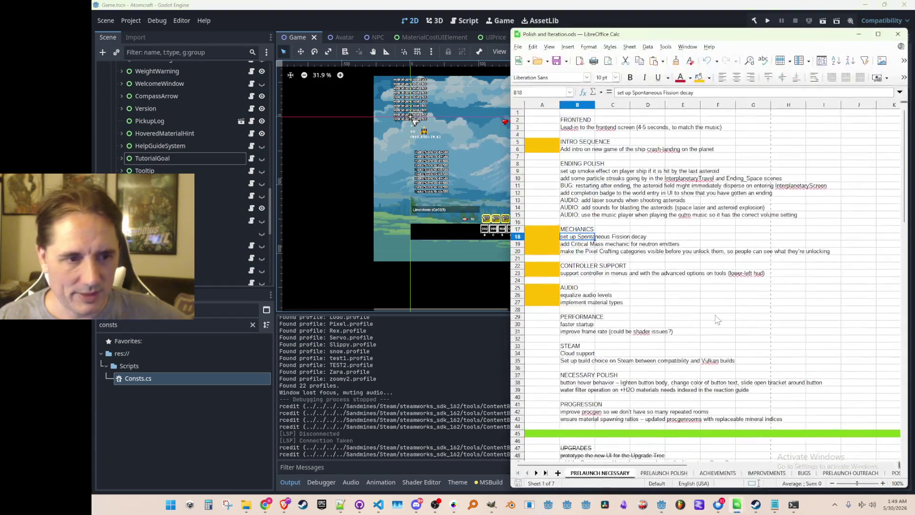
pyautogui.scroll(-2, 709, 308)
pyautogui.scroll(2, 698, 295)
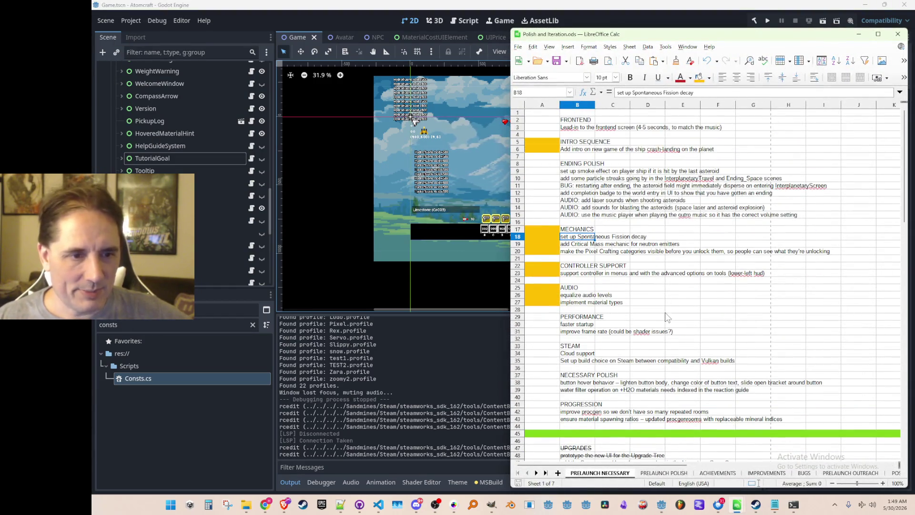
pyautogui.click(566, 150)
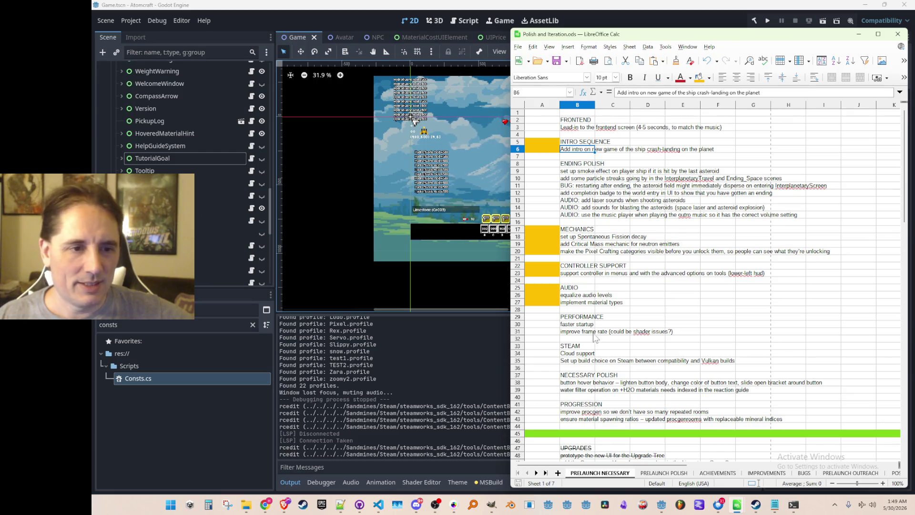
pyautogui.click(575, 295)
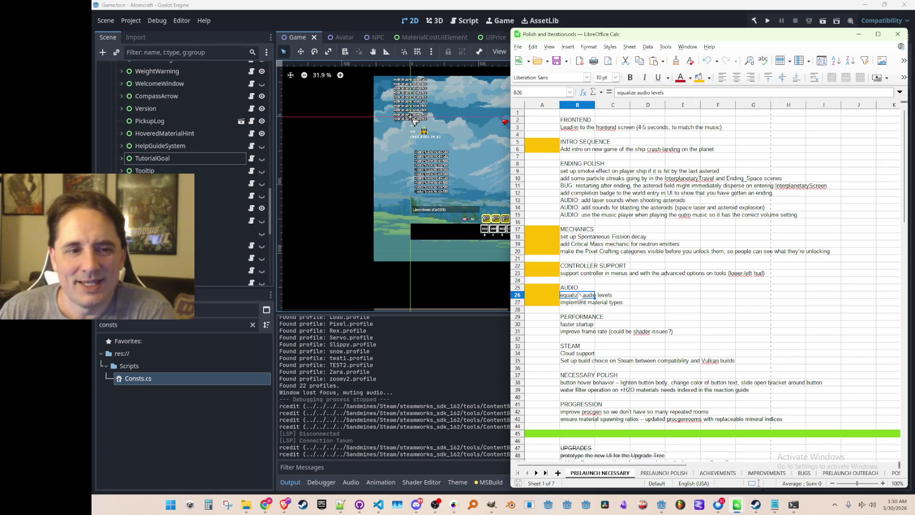
# Step: Review the controller support, Critical Mass and Spontaneous Fission tasks, then show the Windows calendar
pyautogui.click(571, 273)
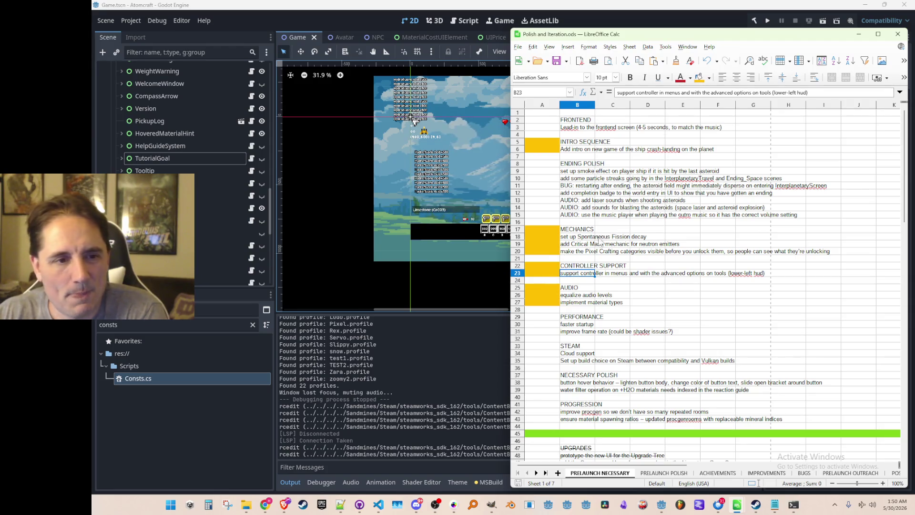
pyautogui.click(581, 245)
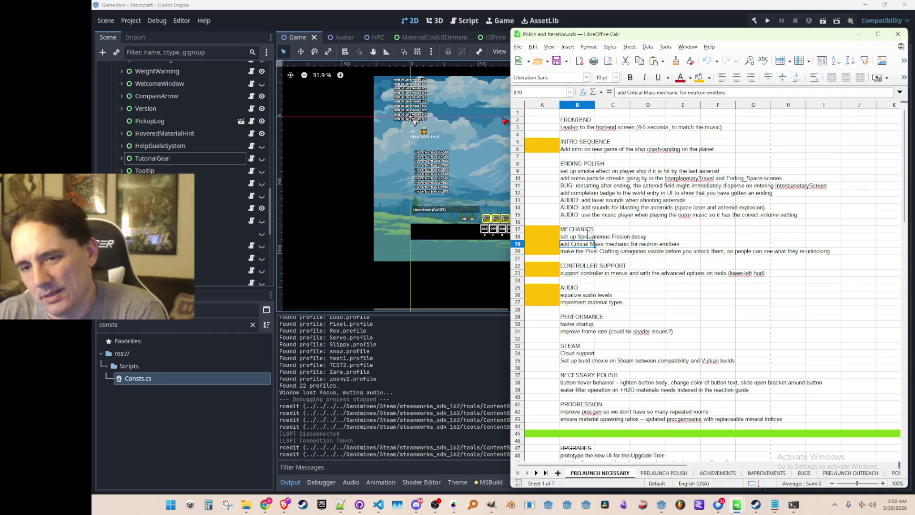
pyautogui.click(585, 251)
pyautogui.click(578, 237)
pyautogui.click(580, 245)
pyautogui.click(578, 251)
pyautogui.click(578, 236)
pyautogui.click(577, 244)
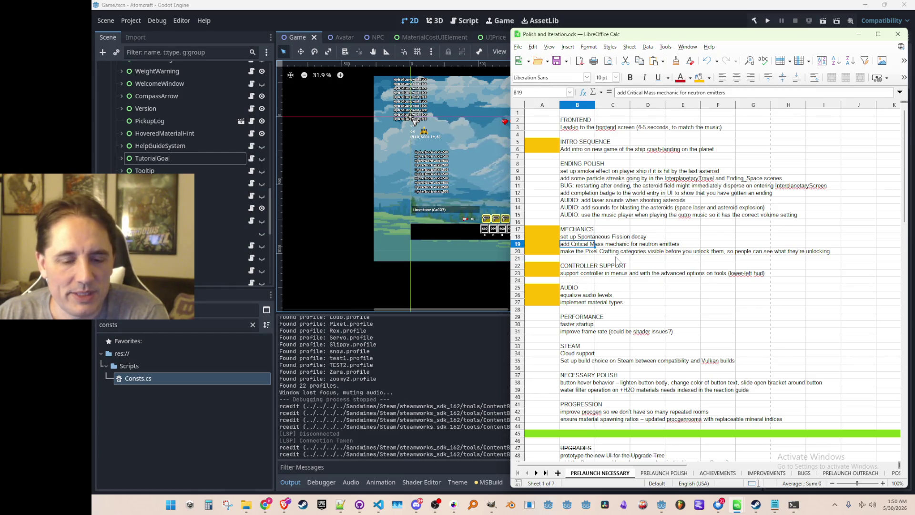
pyautogui.click(895, 508)
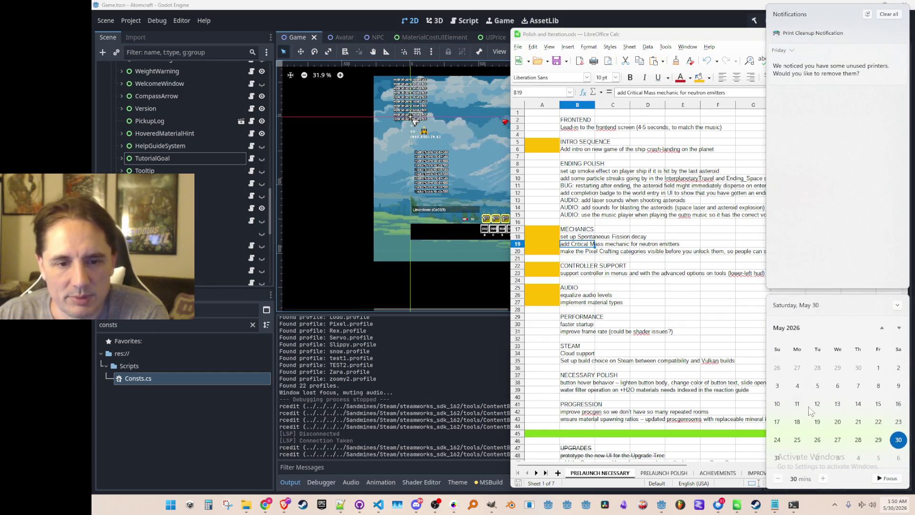
# Step: Check June 2026 in the taskbar calendar, close it and select the AUDIO heading
pyautogui.click(818, 509)
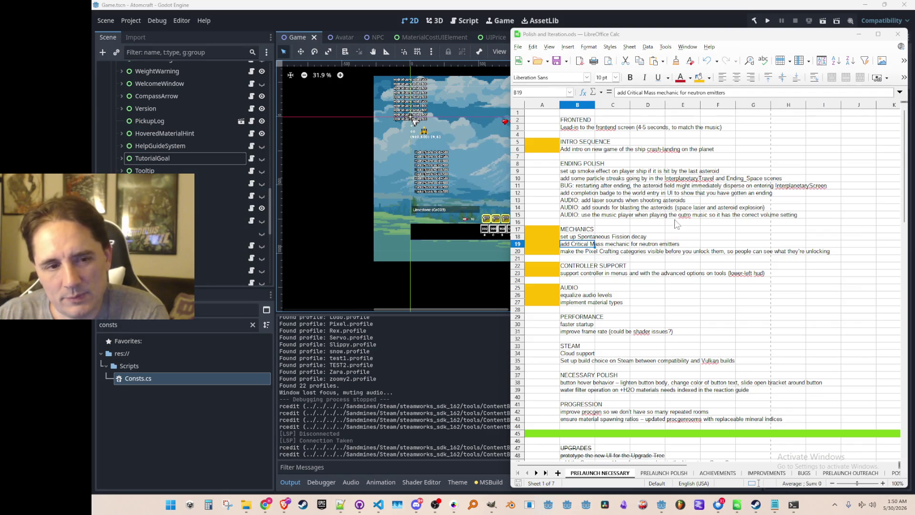
pyautogui.click(888, 505)
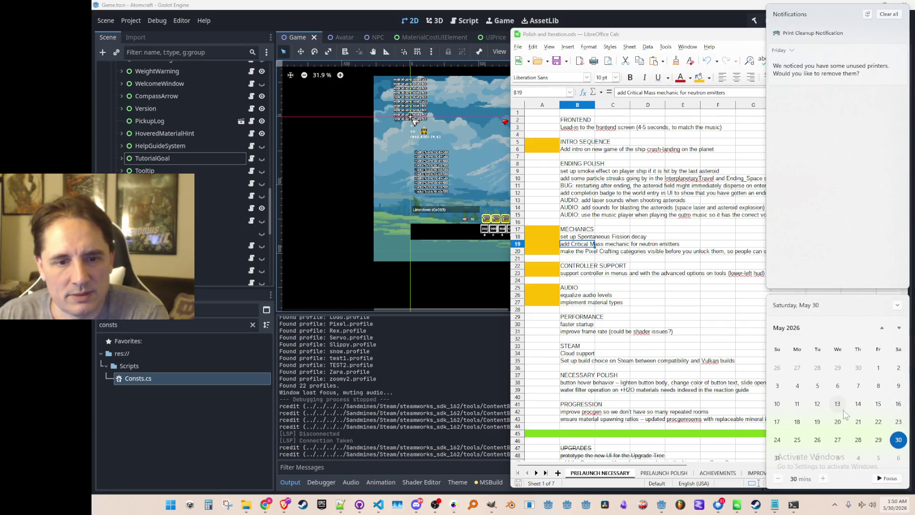
pyautogui.click(899, 328)
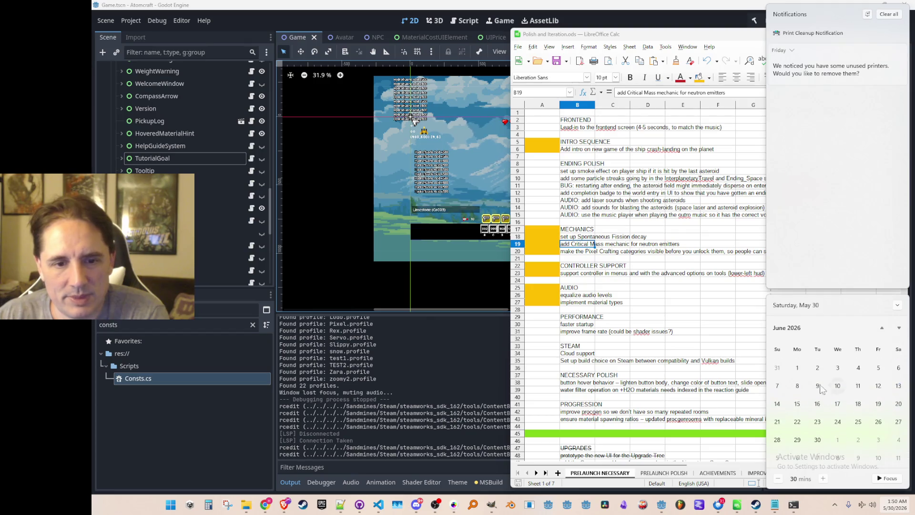
pyautogui.click(809, 506)
pyautogui.click(583, 289)
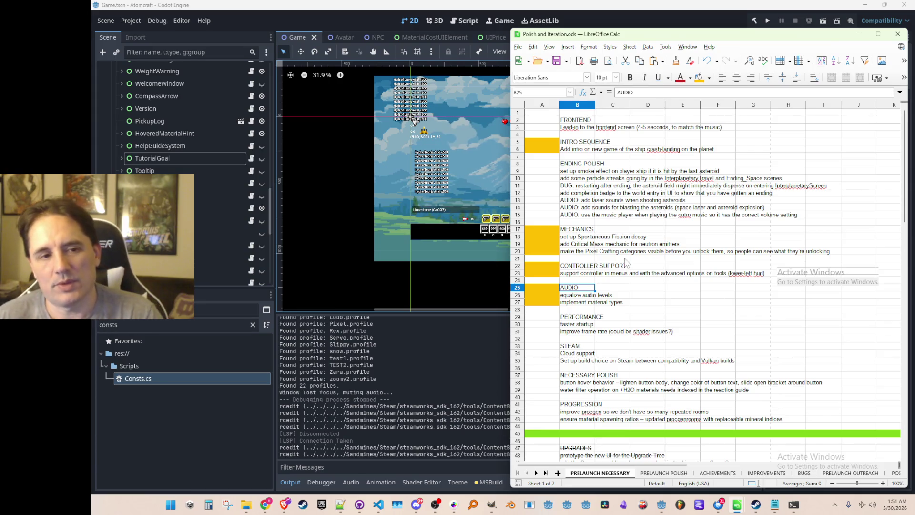
# Step: Clear the direct formatting from the MECHANICS rows A17:A19
pyautogui.moveTo(544, 228); pyautogui.dragTo(548, 245)
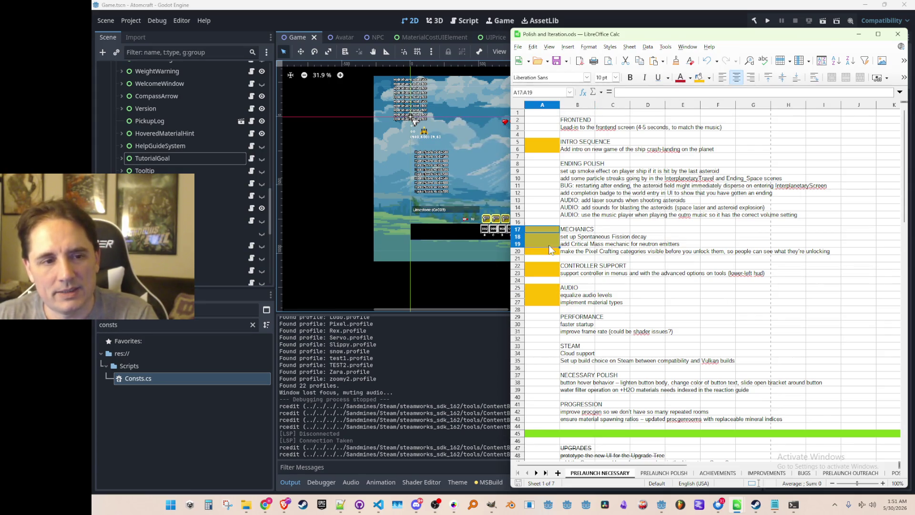
pyautogui.click(518, 46)
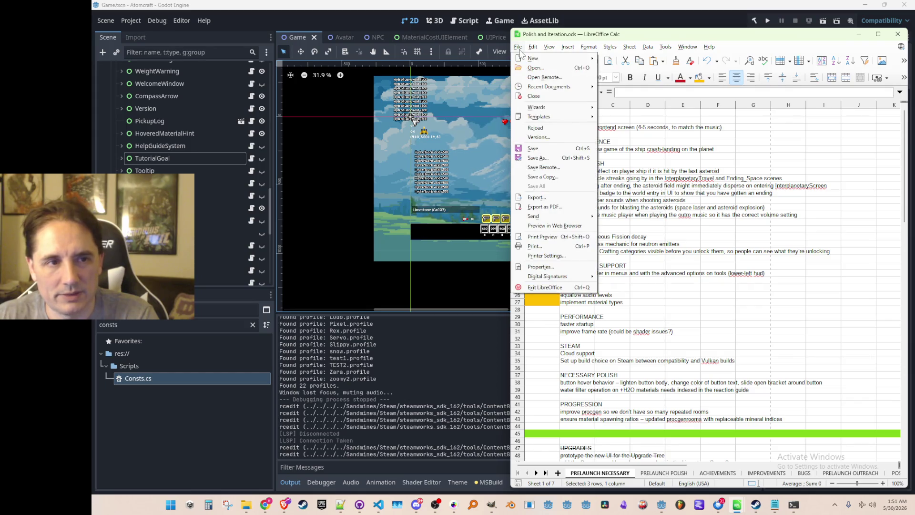
pyautogui.click(519, 50)
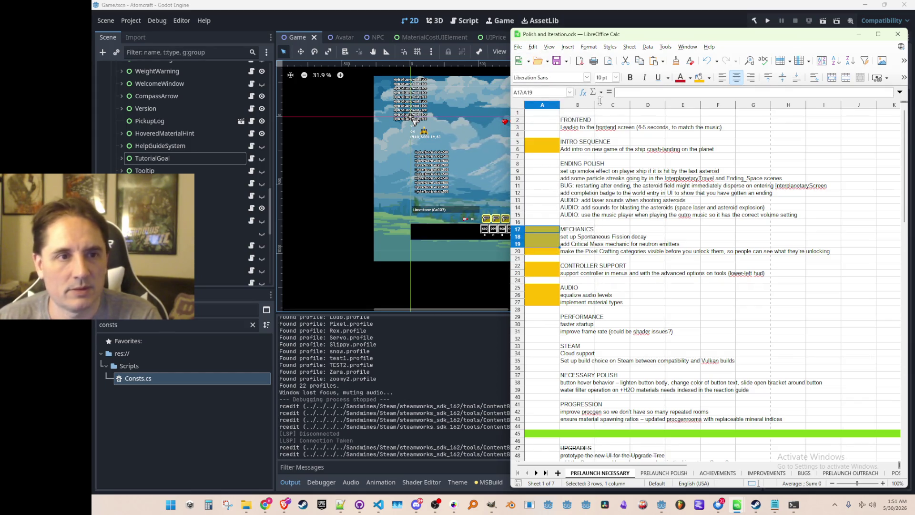
pyautogui.click(588, 47)
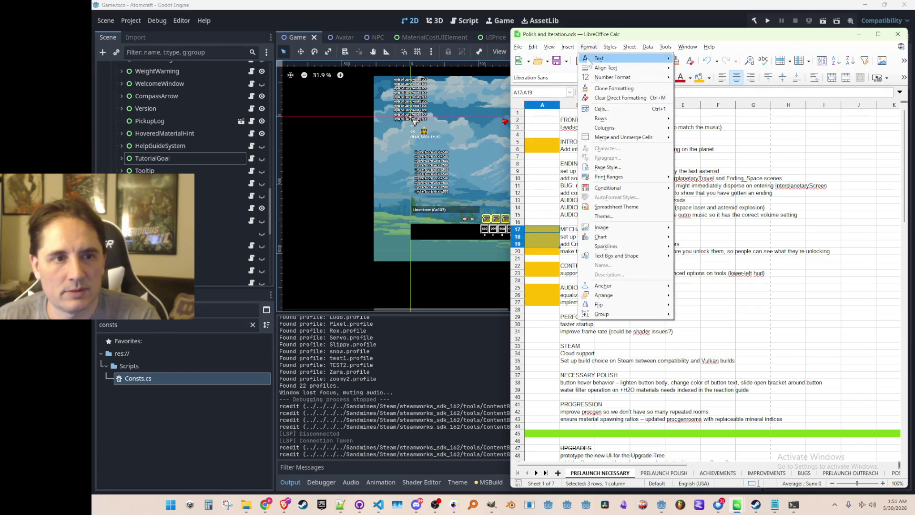
pyautogui.click(600, 98)
# Step: Review several tasks, then give the two Performance rows A30:A31 a yellow fill
pyautogui.click(626, 236)
pyautogui.click(583, 252)
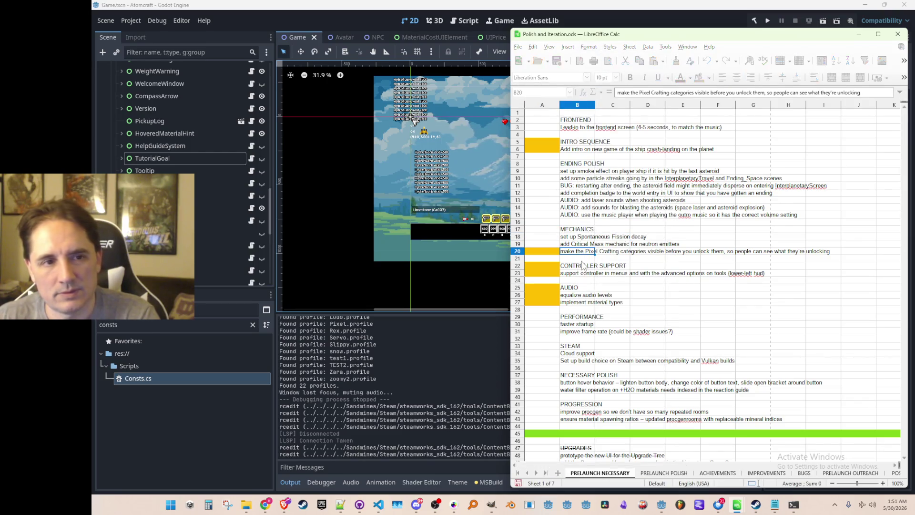
pyautogui.click(571, 150)
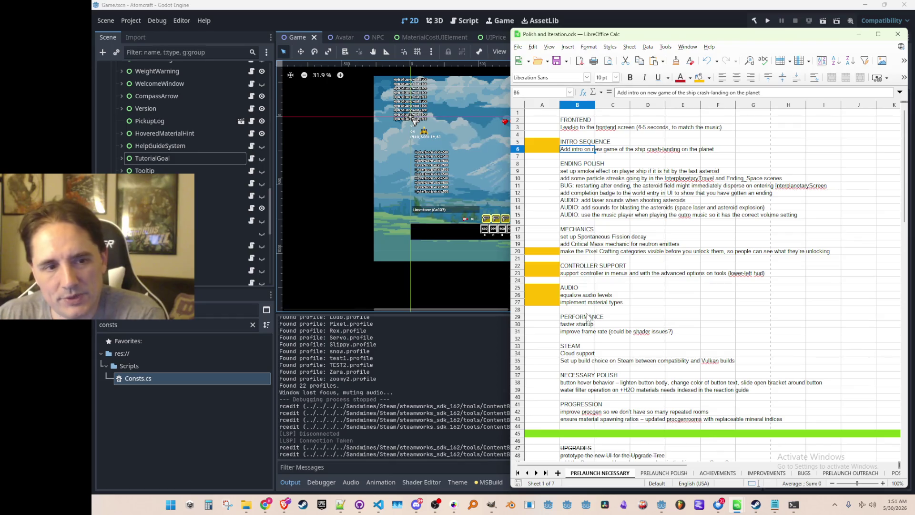
pyautogui.click(581, 295)
pyautogui.click(585, 273)
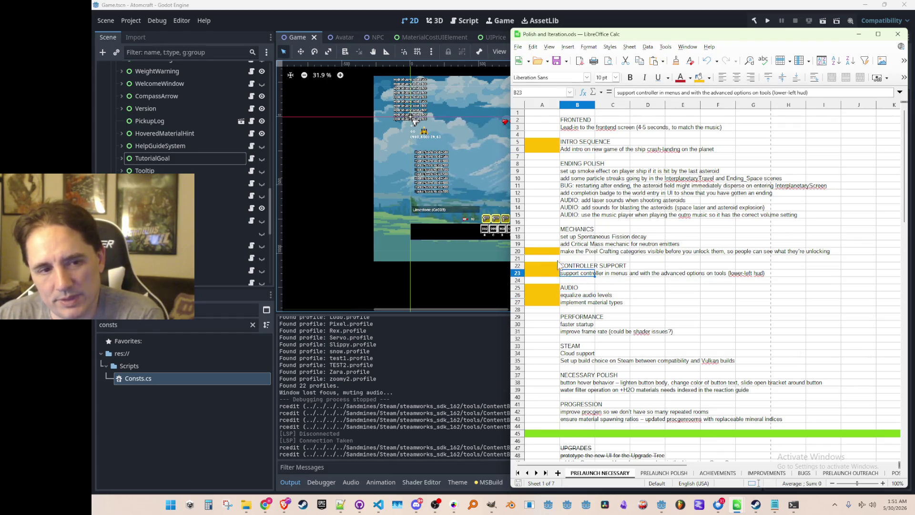
pyautogui.click(574, 305)
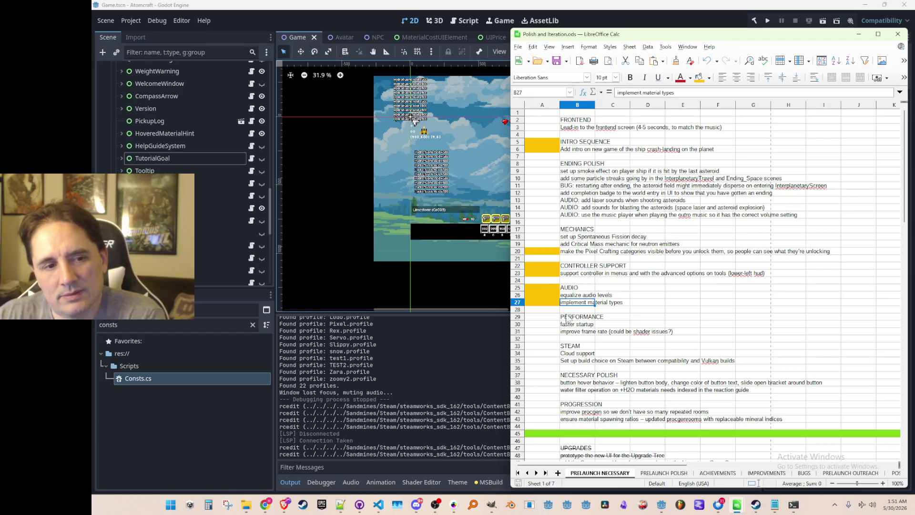
pyautogui.moveTo(556, 324); pyautogui.dragTo(557, 331)
pyautogui.click(697, 77)
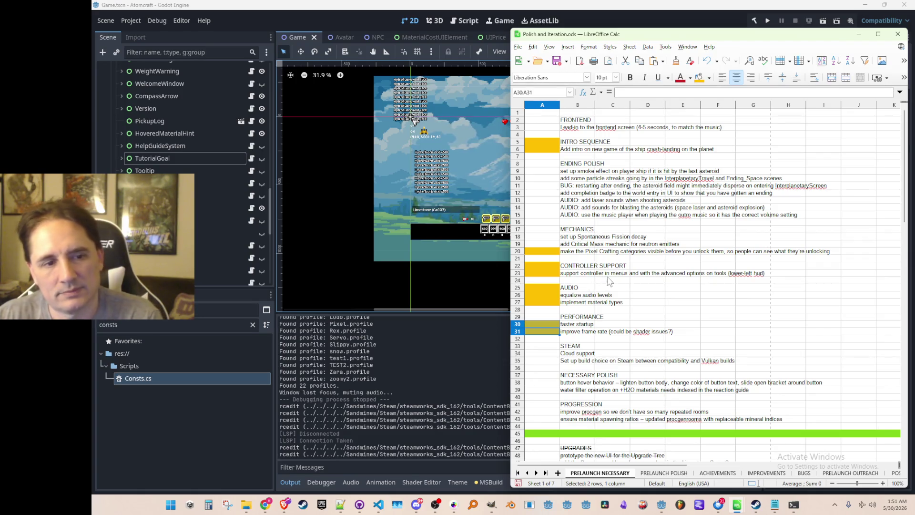
# Step: Save the spreadsheet and review the PERFORMANCE and controller support tasks
pyautogui.click(608, 276)
pyautogui.hotkey('ctrl', 's')
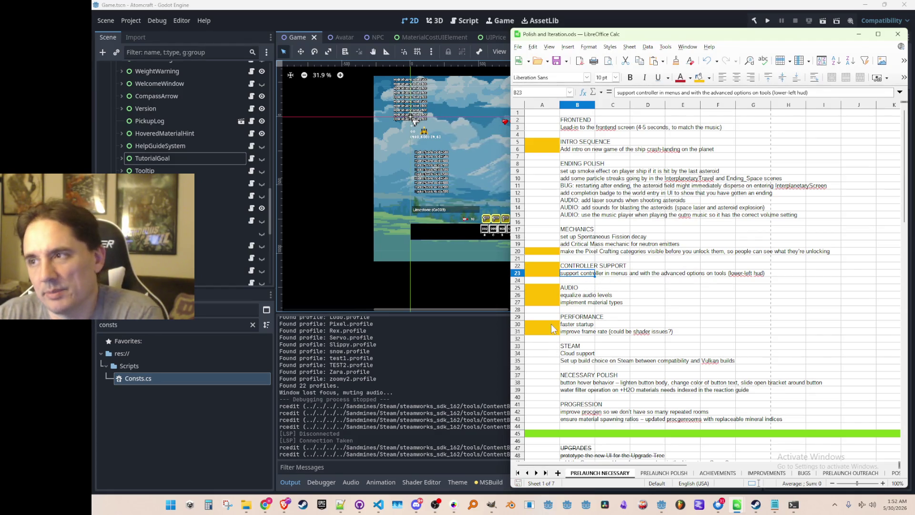
pyautogui.click(577, 317)
pyautogui.click(577, 333)
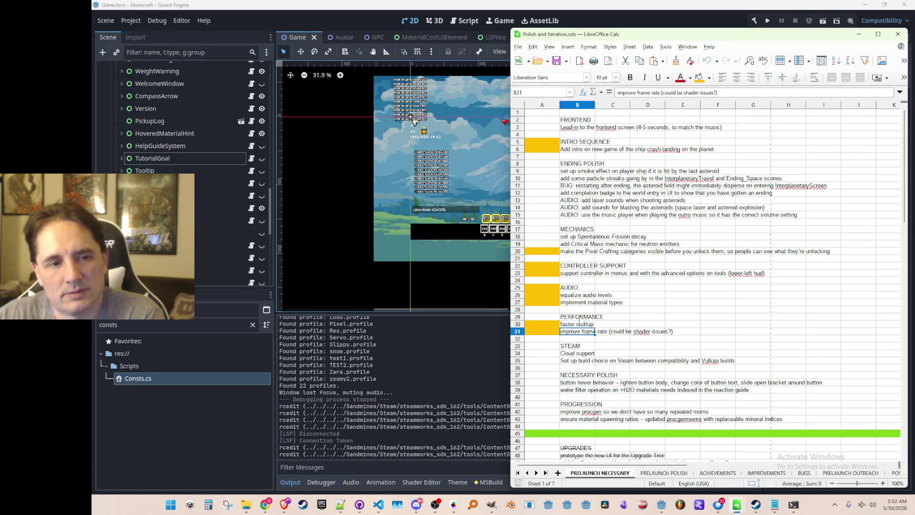
pyautogui.click(591, 267)
pyautogui.click(586, 274)
pyautogui.click(566, 332)
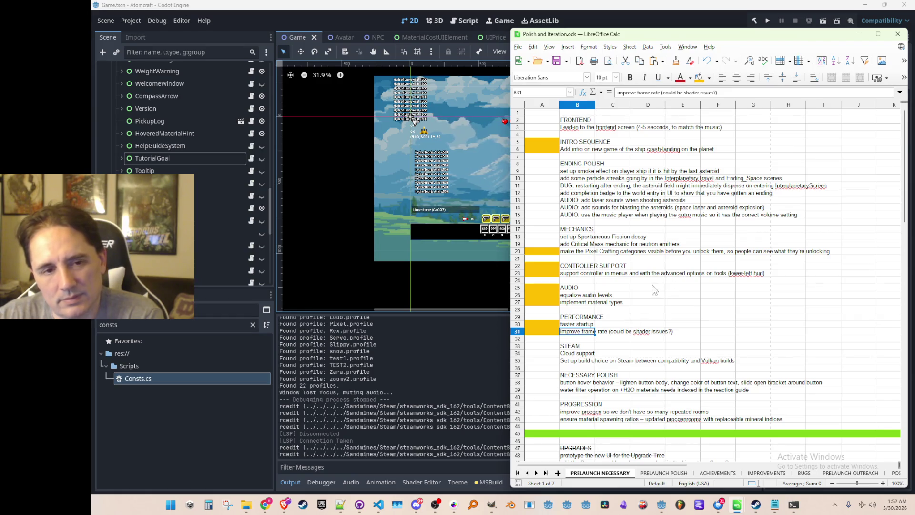
pyautogui.scroll(-1, 649, 291)
pyautogui.scroll(1, 649, 287)
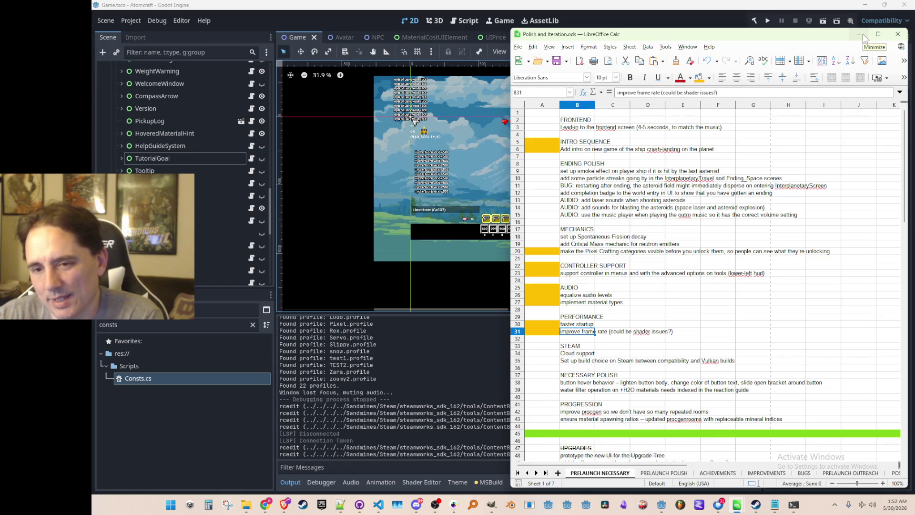
pyautogui.moveTo(838, 35); pyautogui.dragTo(827, 33)
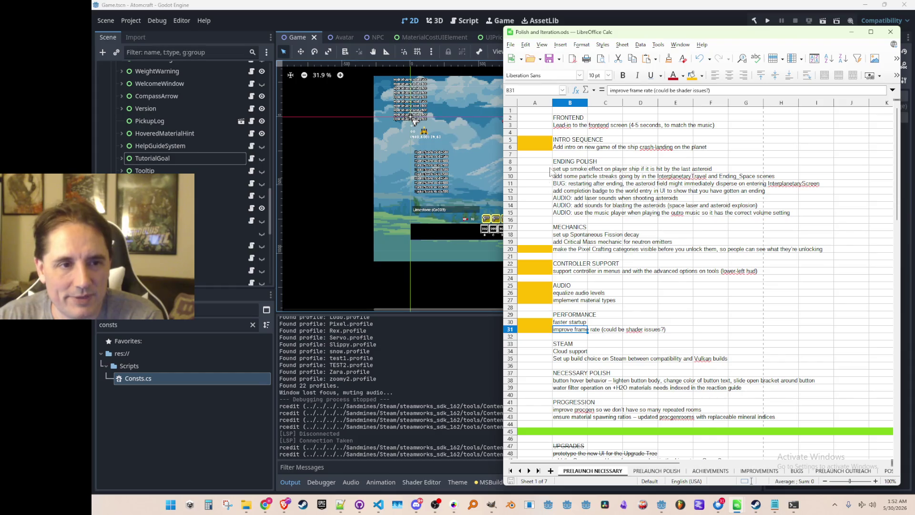
# Step: Insert three rows near the top, remove them again, and add a new empty Sheet8
pyautogui.rightClick(509, 122)
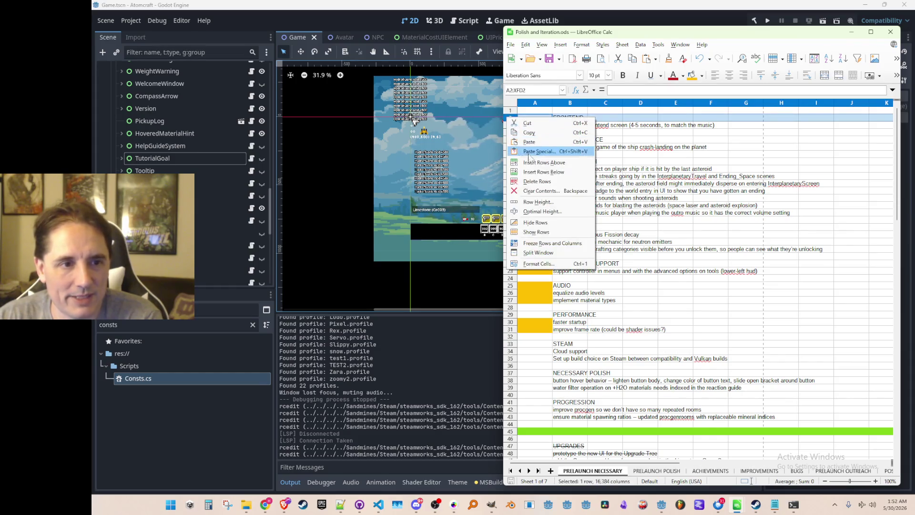
pyautogui.click(524, 152)
pyautogui.rightClick(516, 124)
pyautogui.click(528, 160)
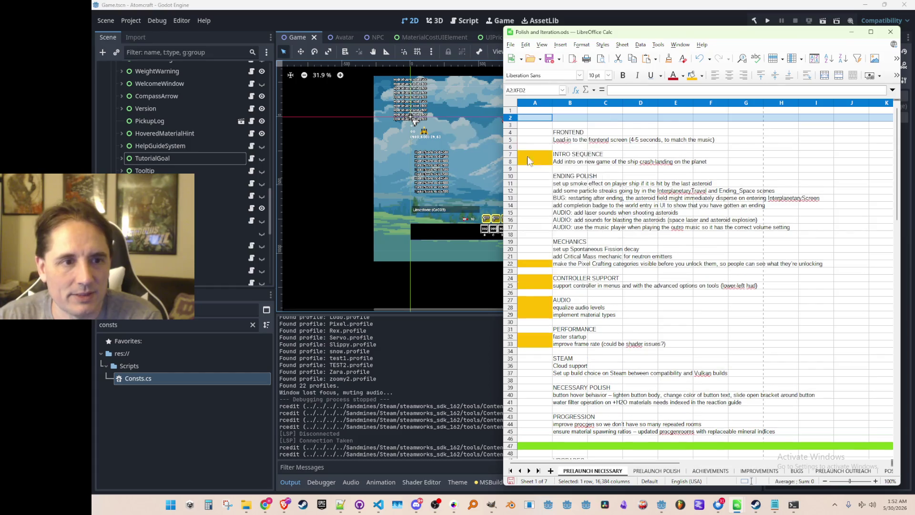
pyautogui.rightClick(515, 123)
pyautogui.click(530, 165)
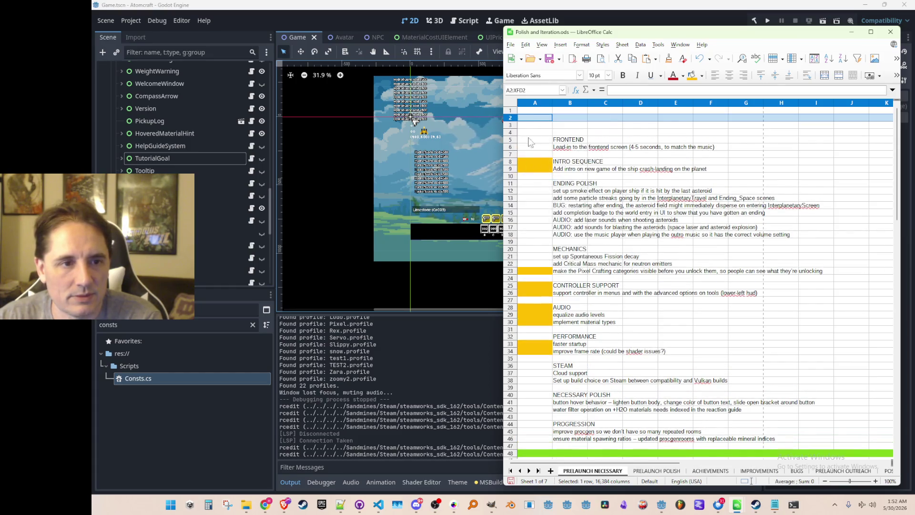
pyautogui.rightClick(516, 121)
pyautogui.press('Escape')
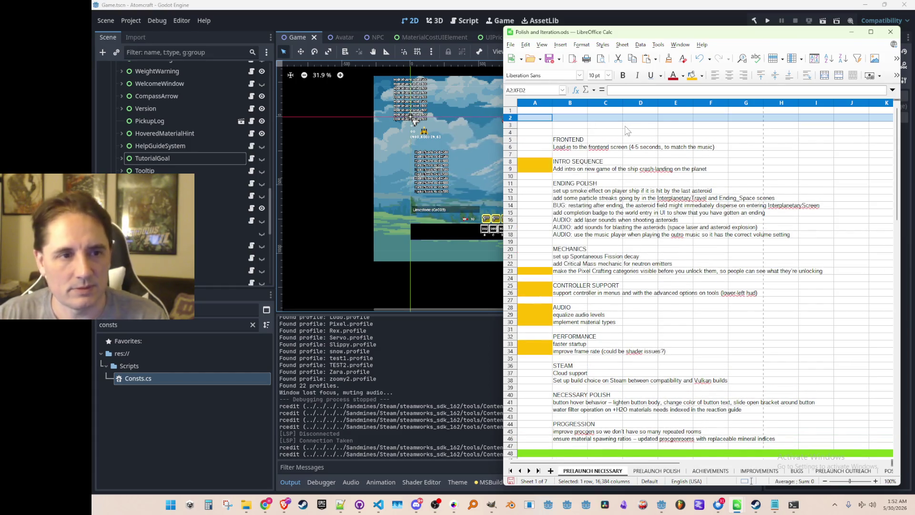
pyautogui.hotkey('ctrl', '-')
pyautogui.hotkey('ctrl', '-')
pyautogui.hotkey('ctrl', '-')
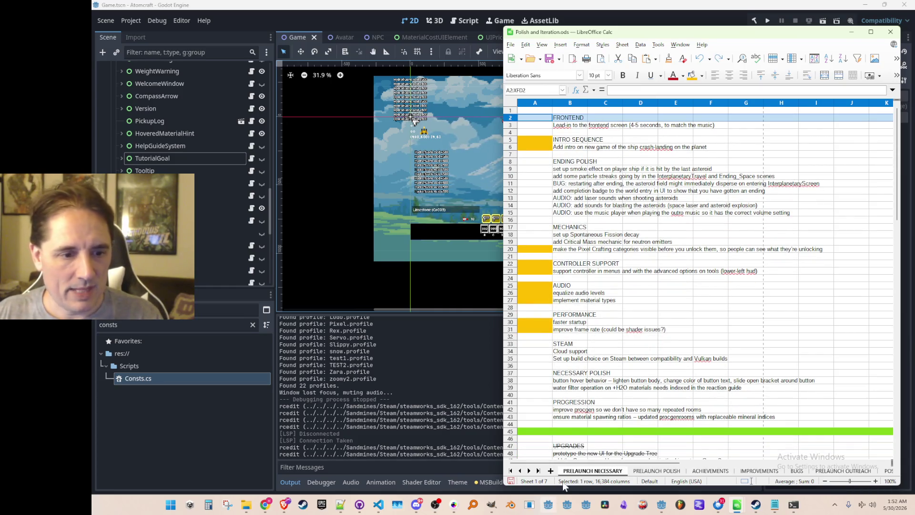
pyautogui.click(551, 471)
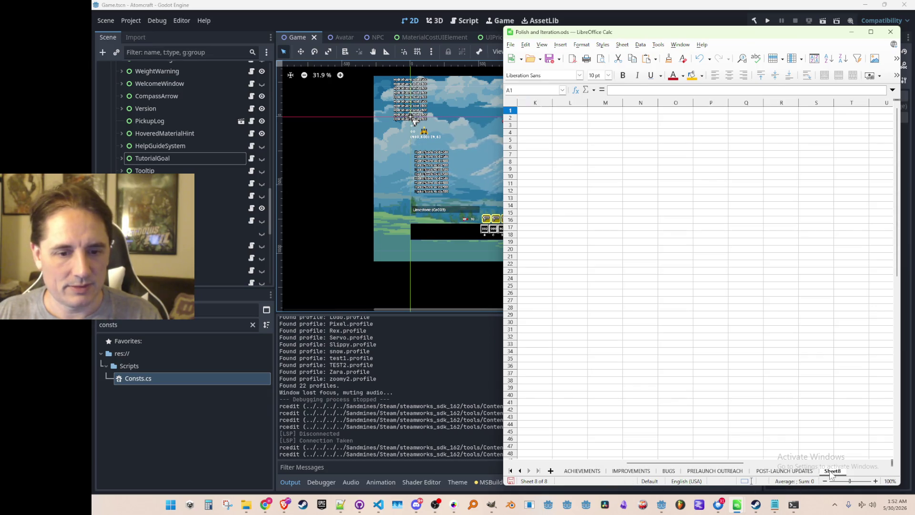
# Step: Move the new sheet to the first position and name it 'NEXT FEST 2026'
pyautogui.scroll(1, 551, 472)
pyautogui.moveTo(571, 477); pyautogui.dragTo(583, 473)
pyautogui.doubleClick(573, 473)
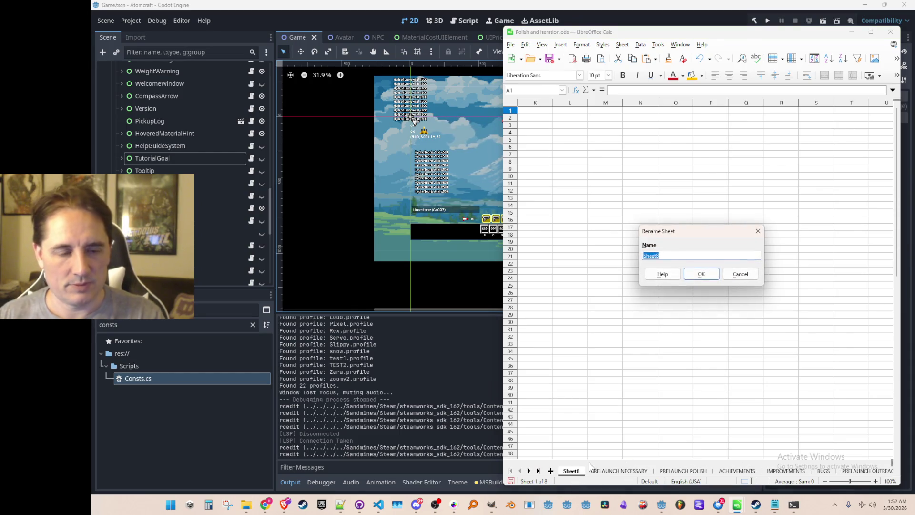
pyautogui.write('NEXT FEST')
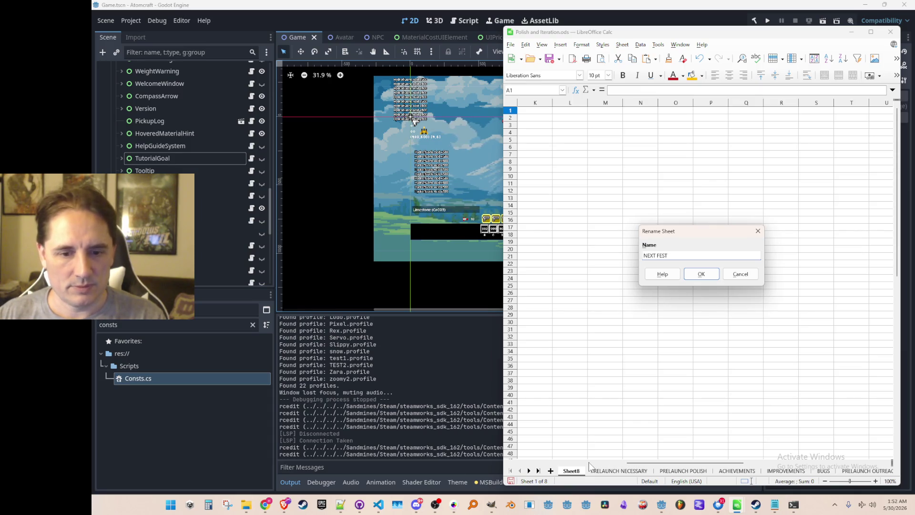
pyautogui.write(' 2026')
pyautogui.press('Return')
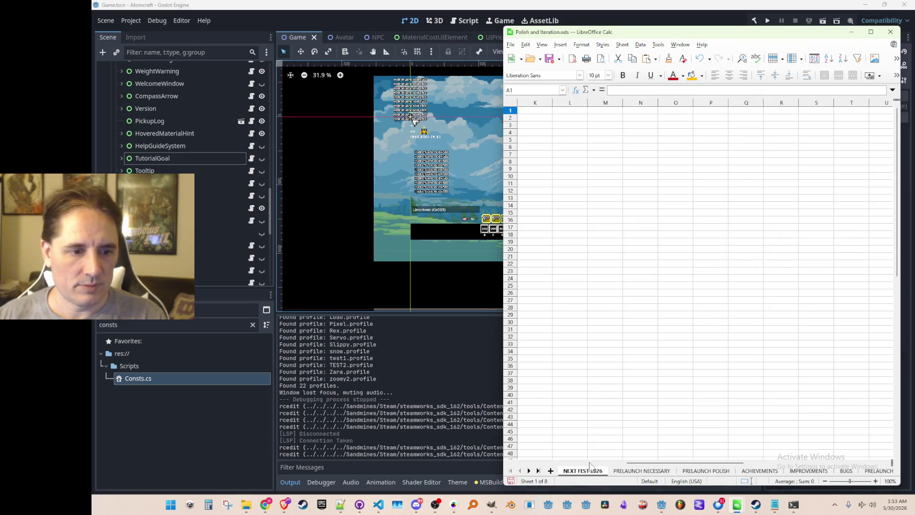
# Step: Correct the sheet name to 'NEXT FEST JUNE 2026'
pyautogui.doubleClick(583, 473)
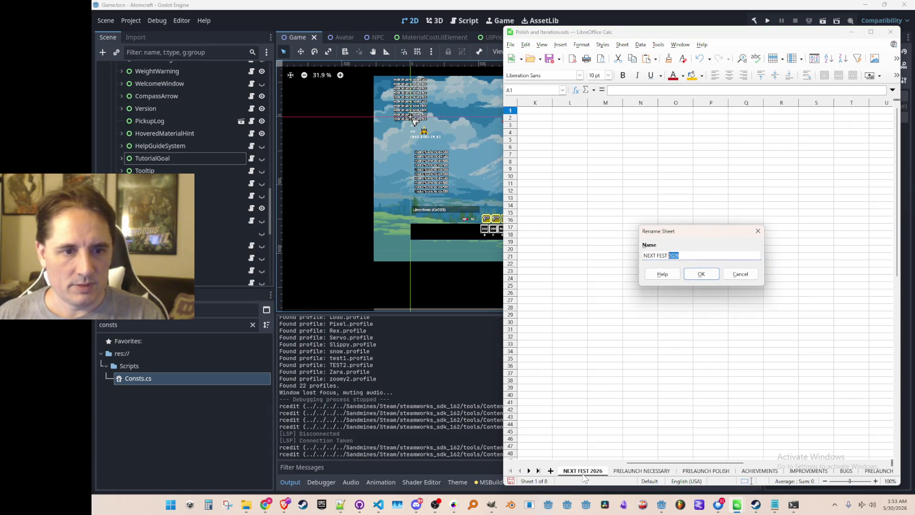
pyautogui.press('Left')
pyautogui.write('JUNE')
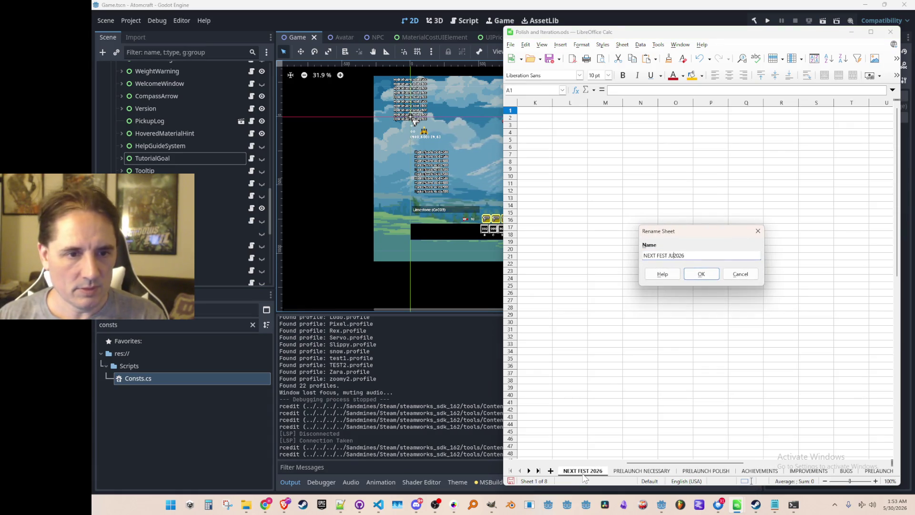
pyautogui.press('Return')
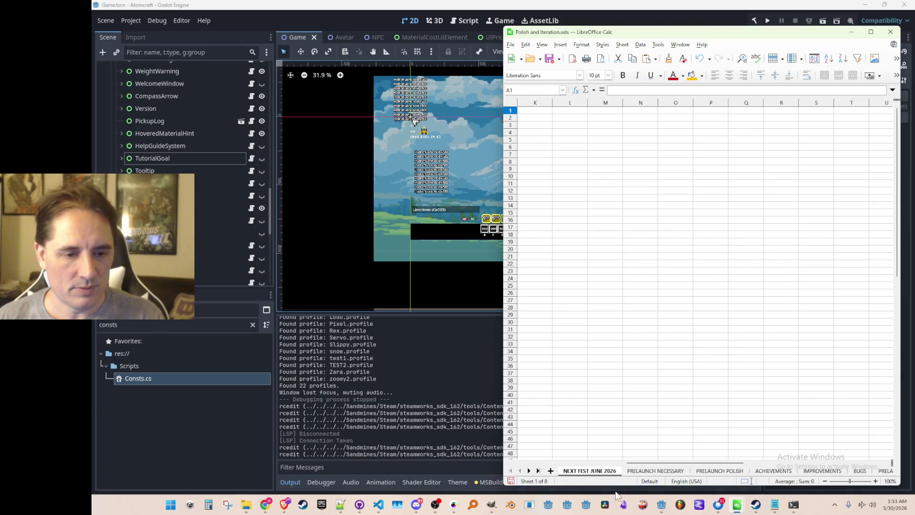
pyautogui.click(641, 471)
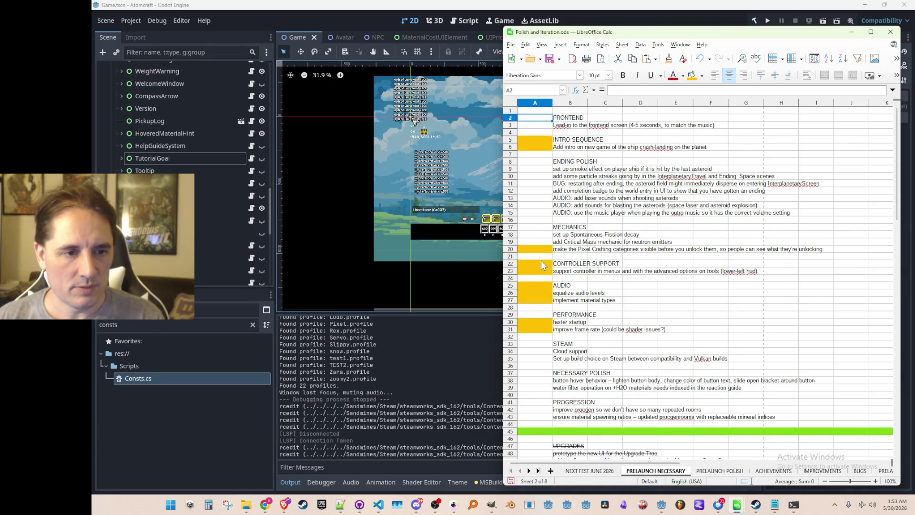
# Step: Cut the controller, audio and performance sections and paste them at K3 on NEXT FEST JUNE 2026
pyautogui.keyDown('shift'); pyautogui.click(572, 329); pyautogui.keyUp('shift')
pyautogui.hotkey('ctrl', 'x')
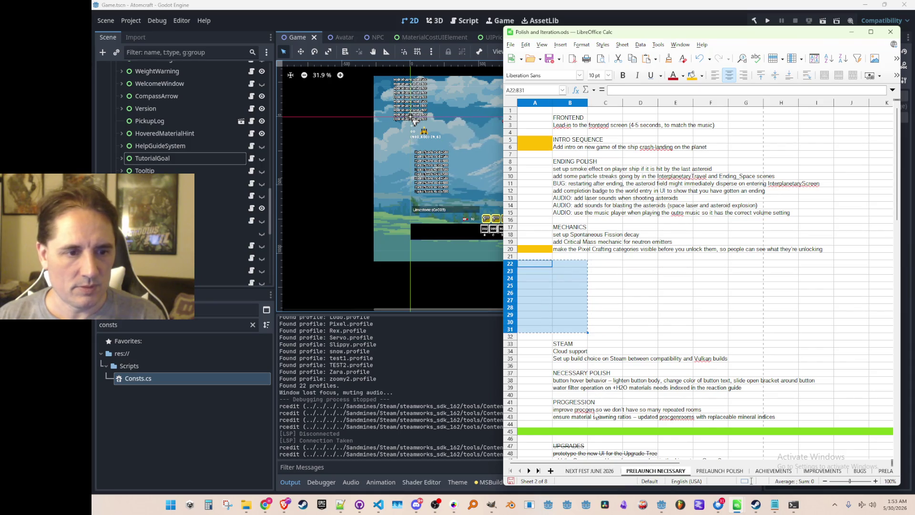
pyautogui.click(590, 471)
pyautogui.click(535, 125)
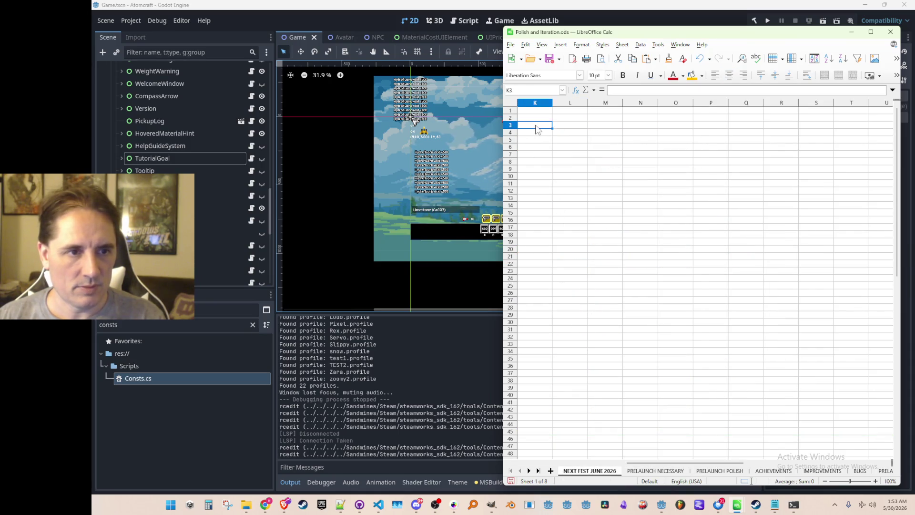
pyautogui.hotkey('ctrl', 'v')
pyautogui.click(535, 220)
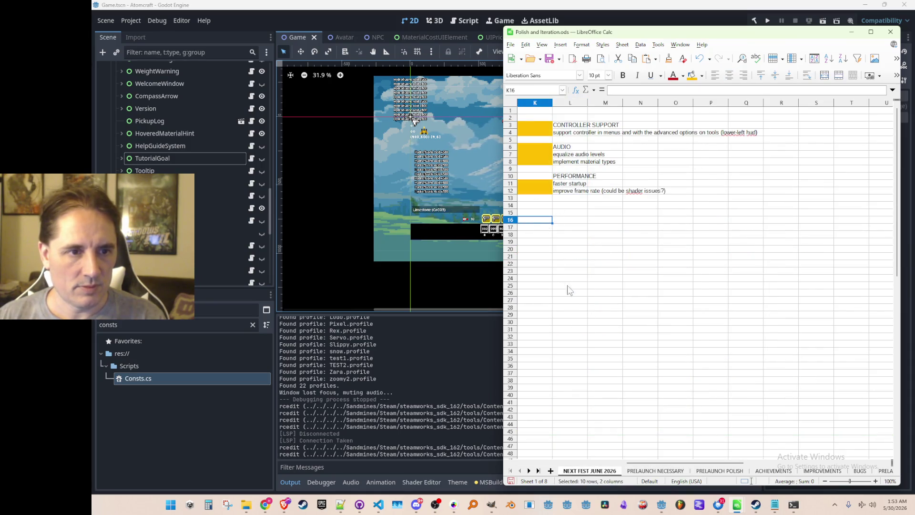
pyautogui.click(645, 470)
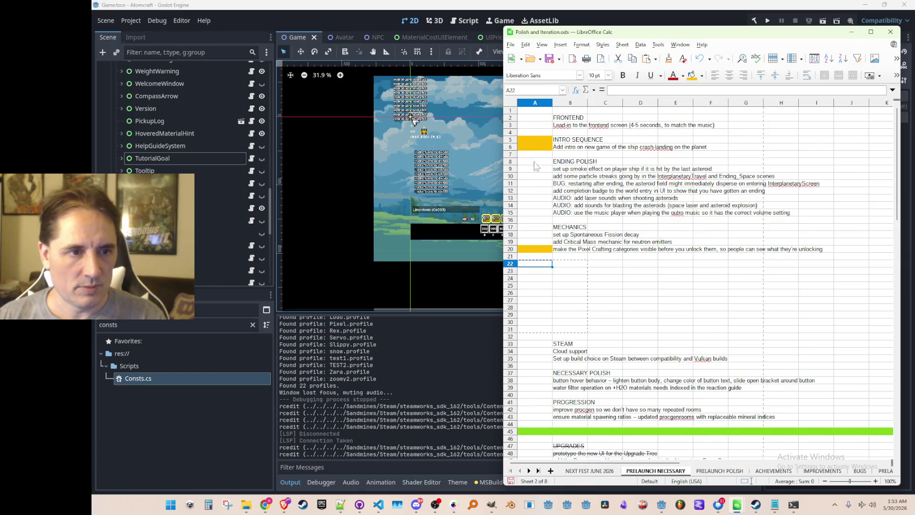
pyautogui.click(607, 472)
# Step: Insert blank rows below row 2 above the pasted sections
pyautogui.rightClick(511, 118)
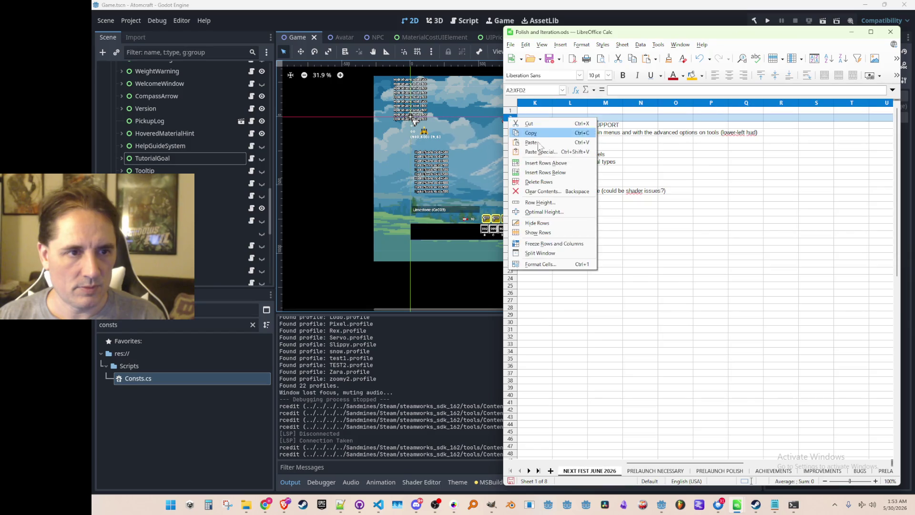
pyautogui.click(547, 163)
pyautogui.rightClick(511, 118)
pyautogui.click(546, 162)
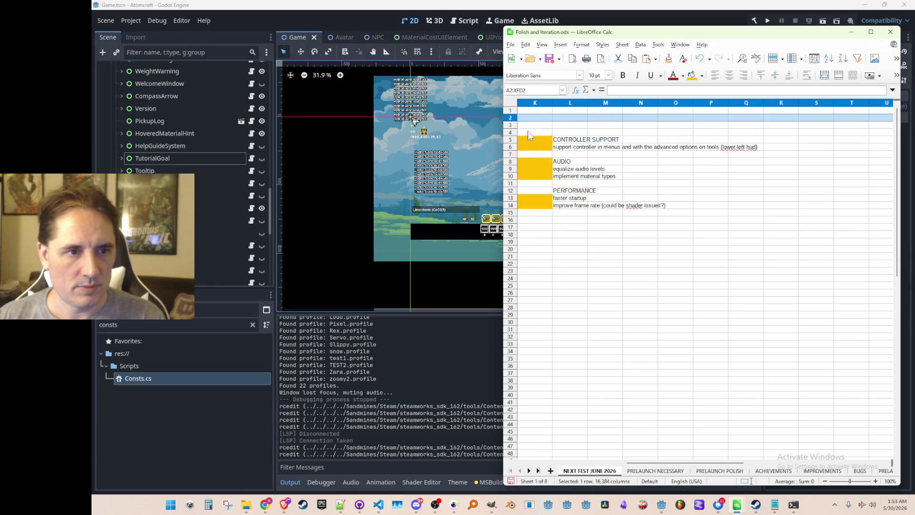
pyautogui.rightClick(511, 118)
pyautogui.click(547, 162)
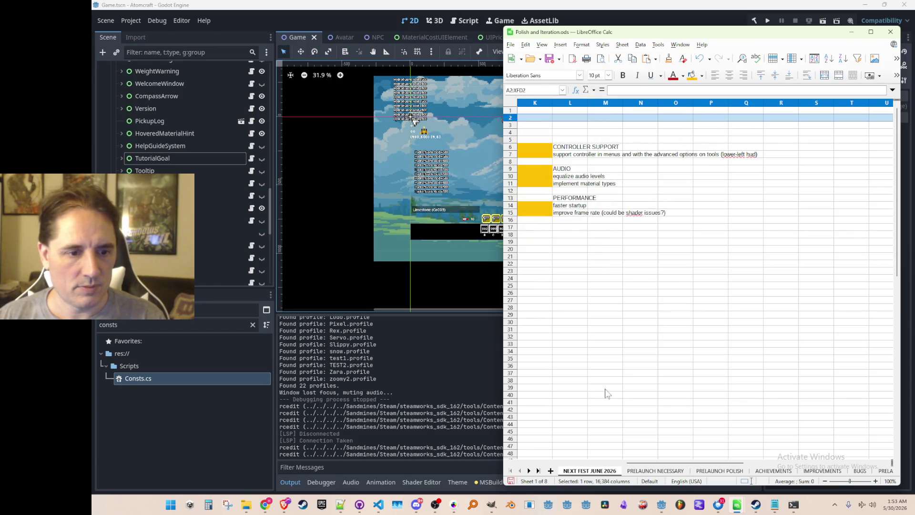
# Step: Cut the INTRO SEQUENCE rows 5–6 from PRELAUNCH NECESSARY
pyautogui.click(655, 471)
pyautogui.moveTo(510, 142); pyautogui.dragTo(513, 149)
pyautogui.hotkey('ctrl', 'x')
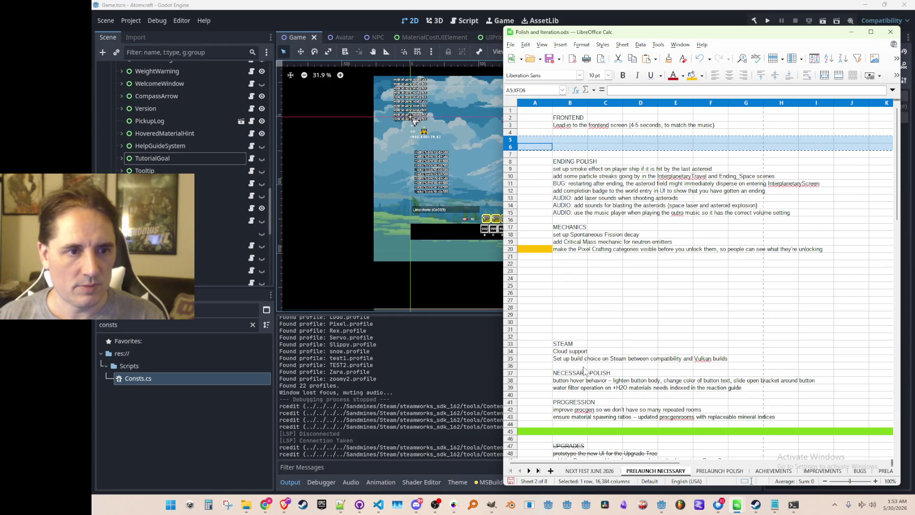
# Step: Try pasting the INTRO SEQUENCE rows at K3, dismissing the not-enough-space warning
pyautogui.click(589, 471)
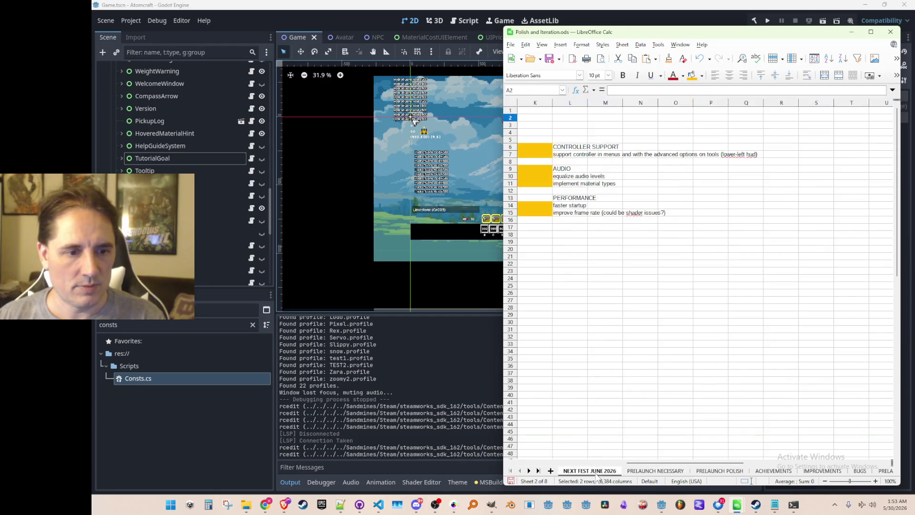
pyautogui.click(535, 125)
pyautogui.hotkey('ctrl', 'v')
pyautogui.click(751, 275)
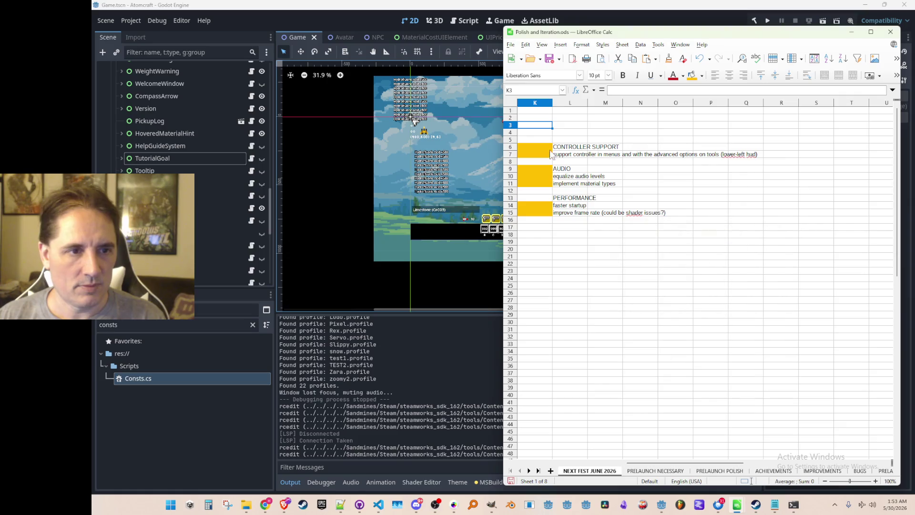
pyautogui.moveTo(511, 123); pyautogui.dragTo(518, 146)
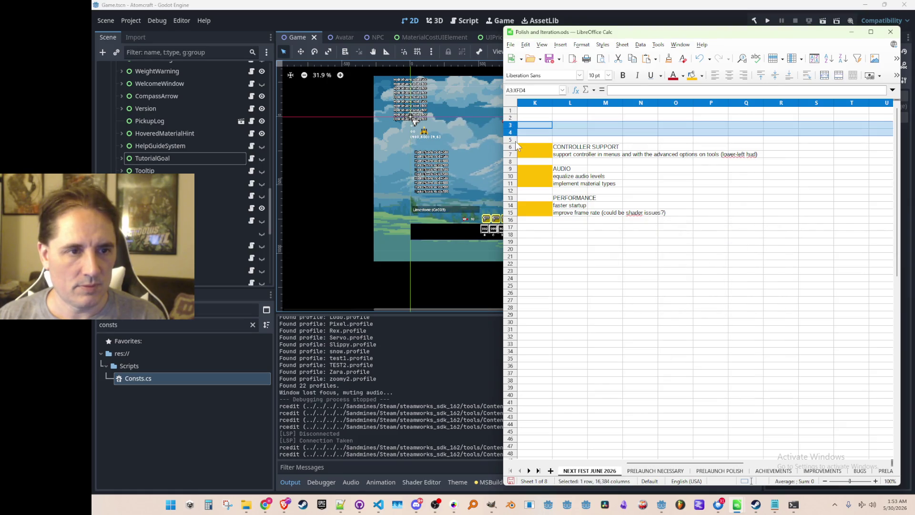
pyautogui.click(612, 243)
# Step: Undo the row cut and instead cut only cells A5:B6 on PRELAUNCH NECESSARY
pyautogui.click(644, 472)
pyautogui.hotkey('ctrl', 'z')
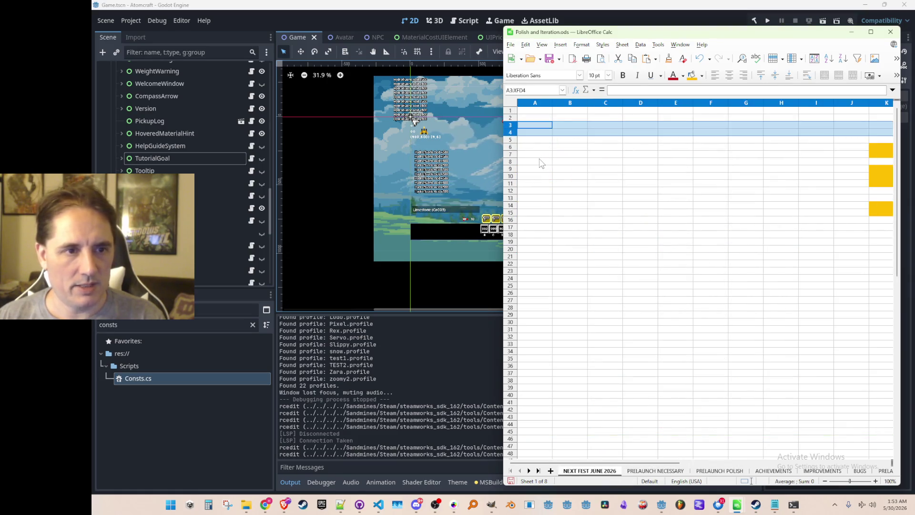
pyautogui.hotkey('ctrl', 'z')
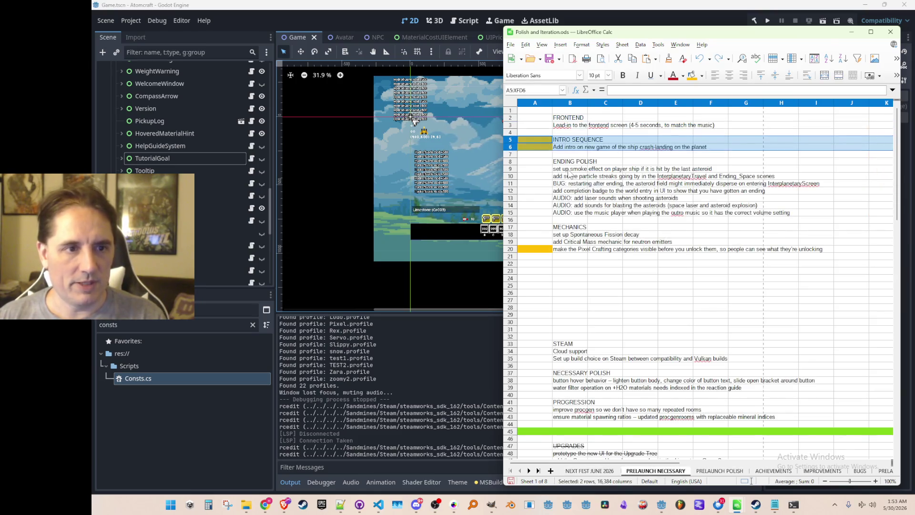
pyautogui.hotkey('ctrl', 'z')
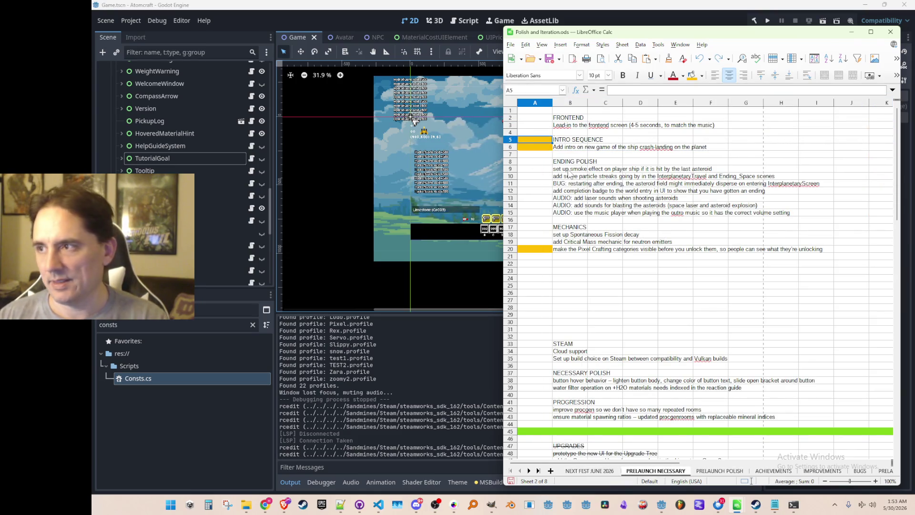
pyautogui.hotkey('shift', 'Right')
pyautogui.hotkey('shift', 'Down')
pyautogui.hotkey('ctrl', 'x')
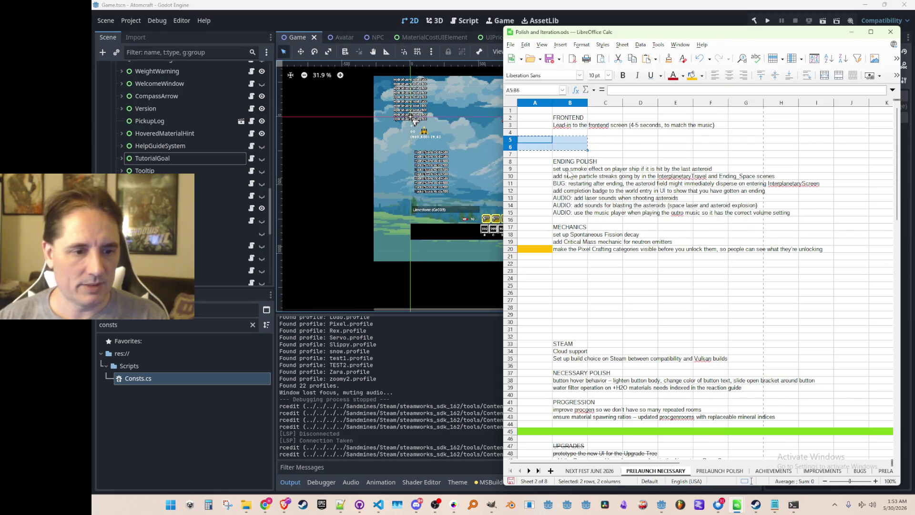
# Step: Paste the INTRO SEQUENCE block at K3 on NEXT FEST JUNE 2026
pyautogui.click(564, 470)
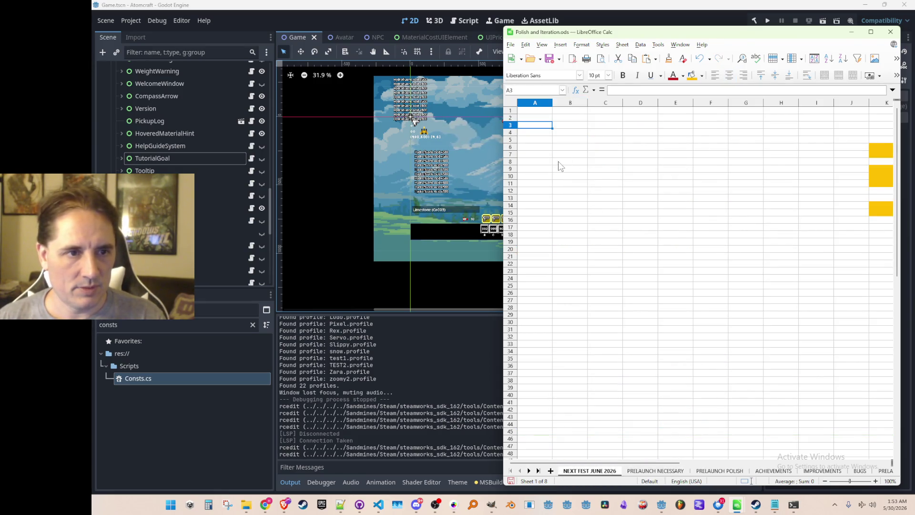
pyautogui.press('Right')
pyautogui.press('Right')
pyautogui.press('Right')
pyautogui.press('Right')
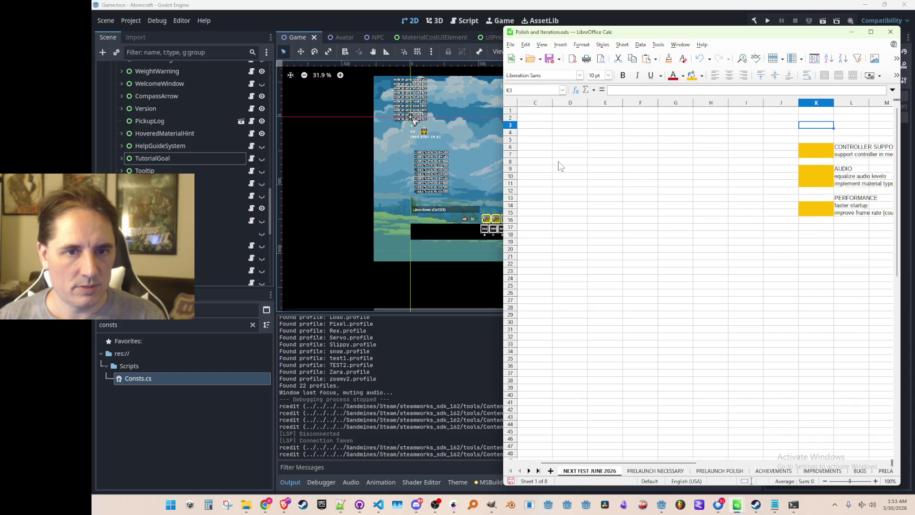
pyautogui.press('Right')
pyautogui.press('Right')
pyautogui.press('Right')
pyautogui.press('Left')
pyautogui.press('Left')
pyautogui.press('Left')
pyautogui.press('Right')
pyautogui.press('Right')
pyautogui.press('Right')
pyautogui.hotkey('ctrl', 'v')
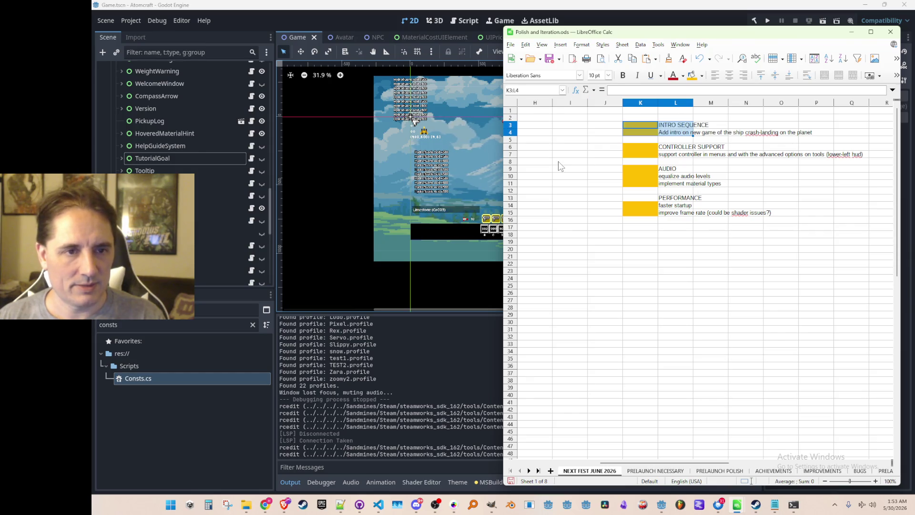
# Step: Move the whole K3:L15 block of sections to A3
pyautogui.hotkey('shift', 'Down')
pyautogui.hotkey('shift', 'Down')
pyautogui.hotkey('shift', 'Down')
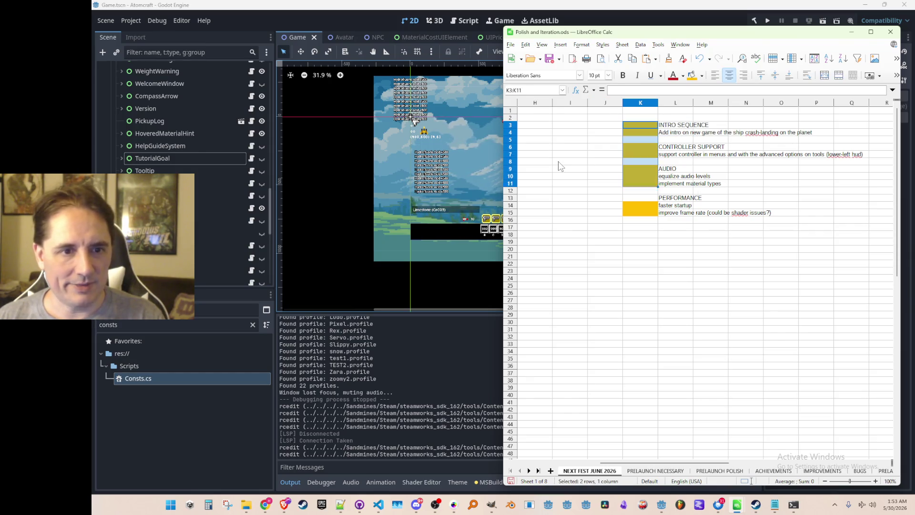
pyautogui.hotkey('shift', 'Right')
pyautogui.hotkey('shift', 'Right')
pyautogui.hotkey('shift', 'Down')
pyautogui.hotkey('shift', 'Left')
pyautogui.hotkey('shift', 'Down')
pyautogui.hotkey('shift', 'Down')
pyautogui.hotkey('ctrl', 'x')
pyautogui.press('Left')
pyautogui.press('Left')
pyautogui.press('Left')
pyautogui.hotkey('ctrl', 'v')
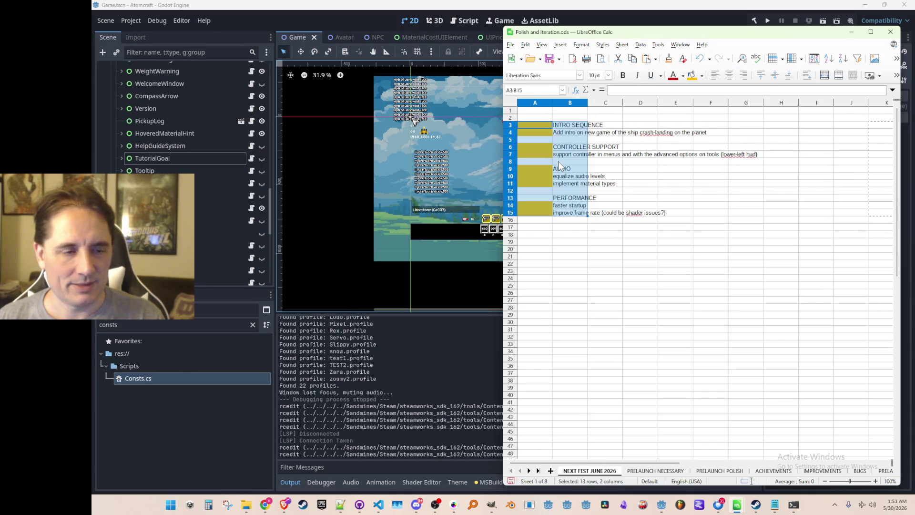
pyautogui.hotkey('shift', 'Right')
pyautogui.hotkey('shift', 'Down')
pyautogui.hotkey('shift', 'Down')
pyautogui.hotkey('shift', 'Down')
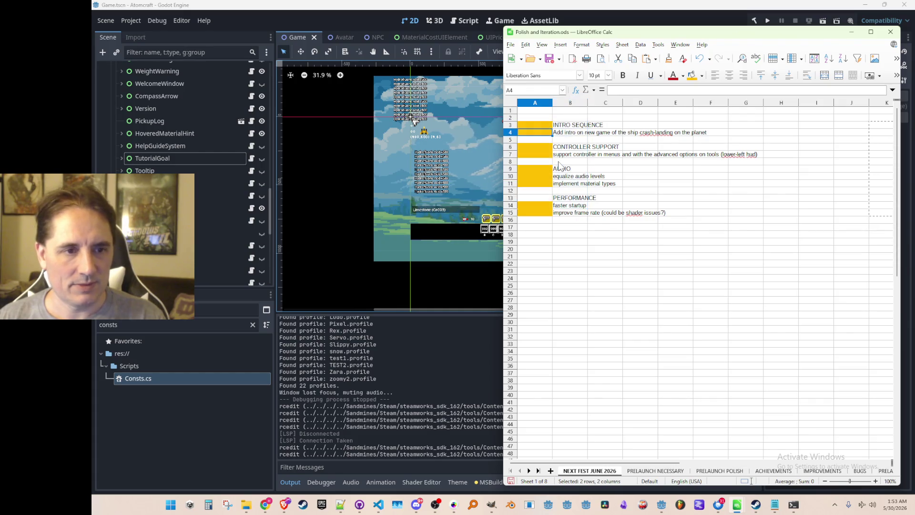
pyautogui.click(544, 236)
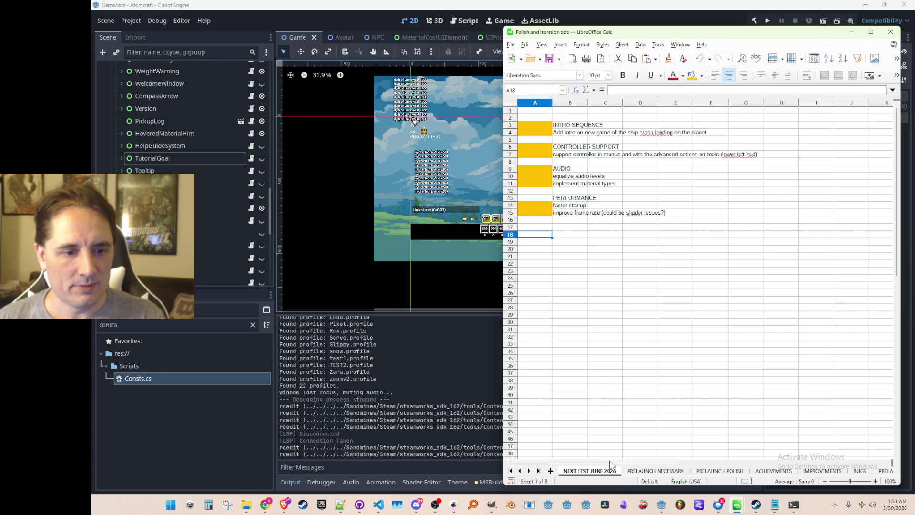
pyautogui.click(641, 471)
pyautogui.click(598, 471)
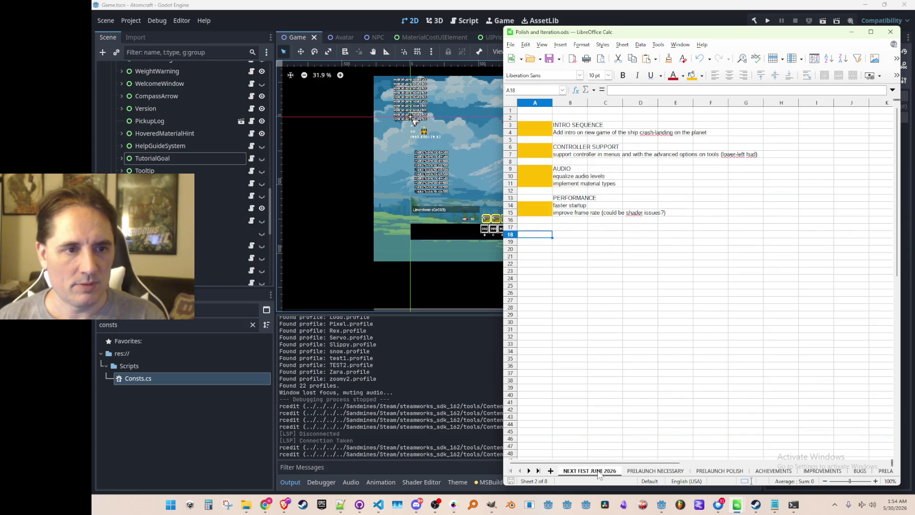
# Step: Delete the empty rows 22–32 on PRELAUNCH NECESSARY
pyautogui.click(646, 471)
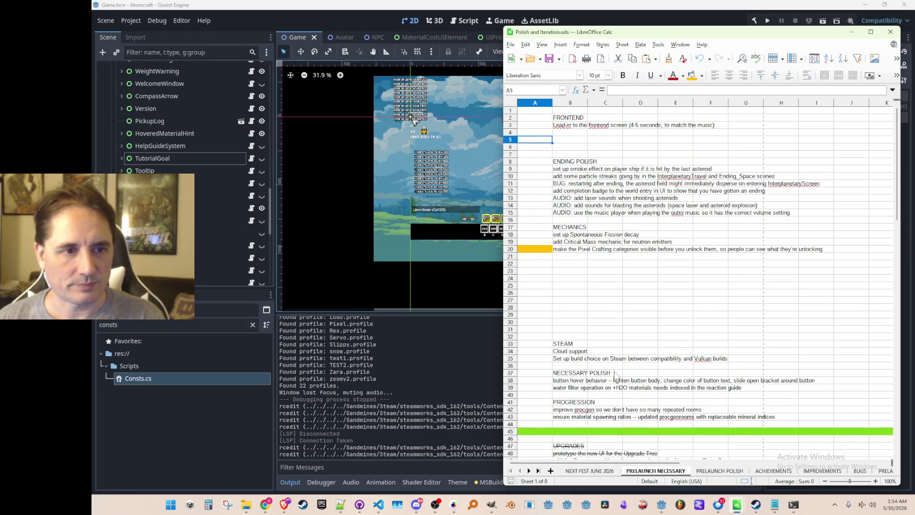
pyautogui.click(510, 263)
pyautogui.keyDown('shift'); pyautogui.click(518, 335); pyautogui.keyUp('shift')
pyautogui.rightClick(519, 333)
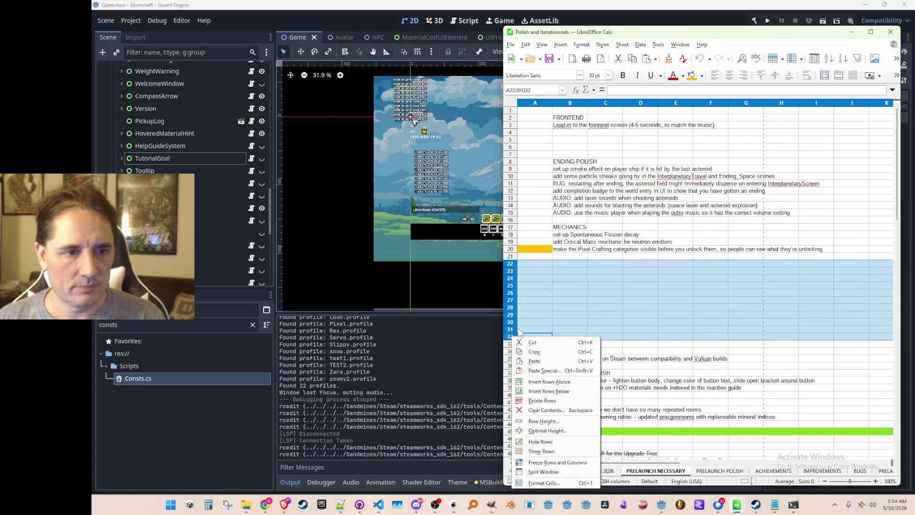
pyautogui.click(542, 401)
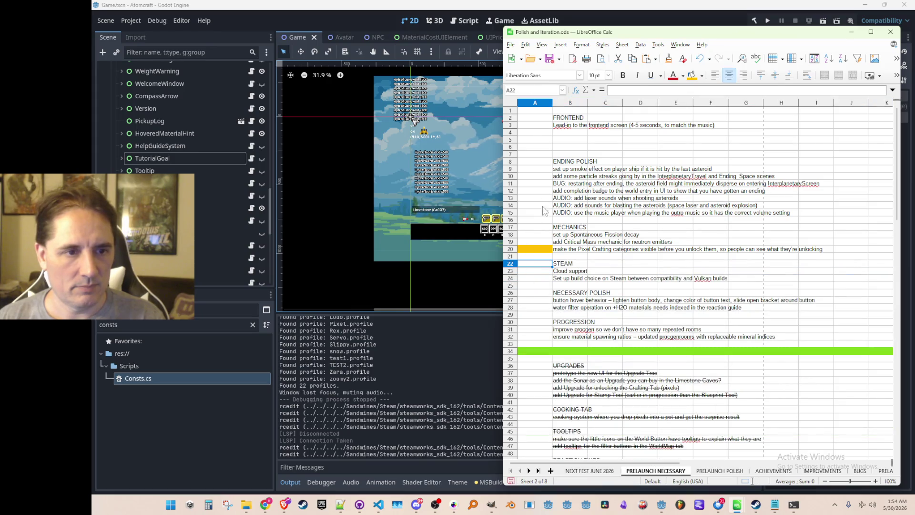
# Step: Delete the empty rows 5–7 below the FRONTEND section
pyautogui.click(510, 140)
pyautogui.keyDown('shift'); pyautogui.click(511, 154); pyautogui.keyUp('shift')
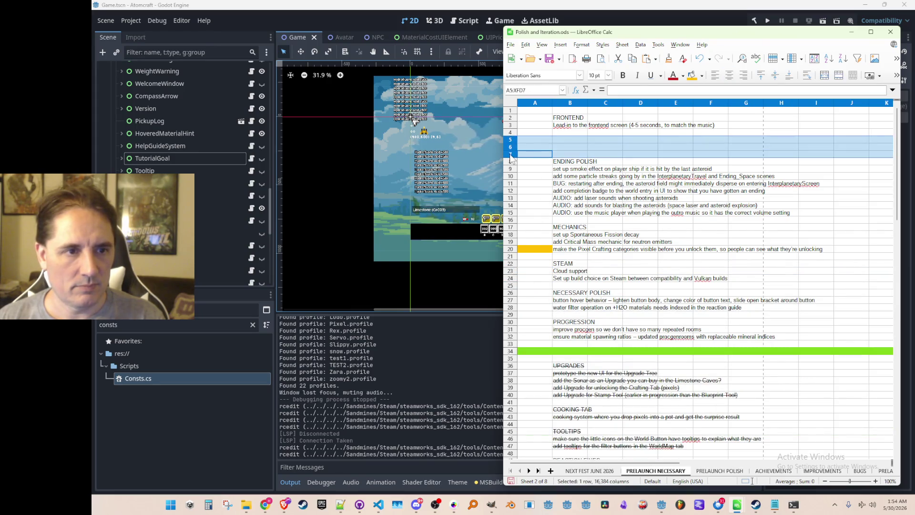
pyautogui.rightClick(511, 154)
pyautogui.click(554, 219)
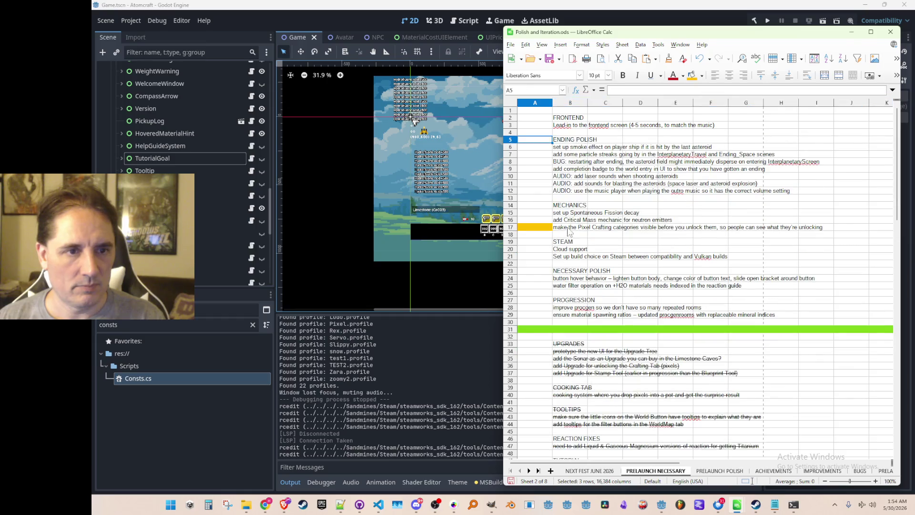
# Step: Review the Steam tasks, check the NEXT FEST JUNE 2026 sheet, and minimize Calc
pyautogui.click(565, 256)
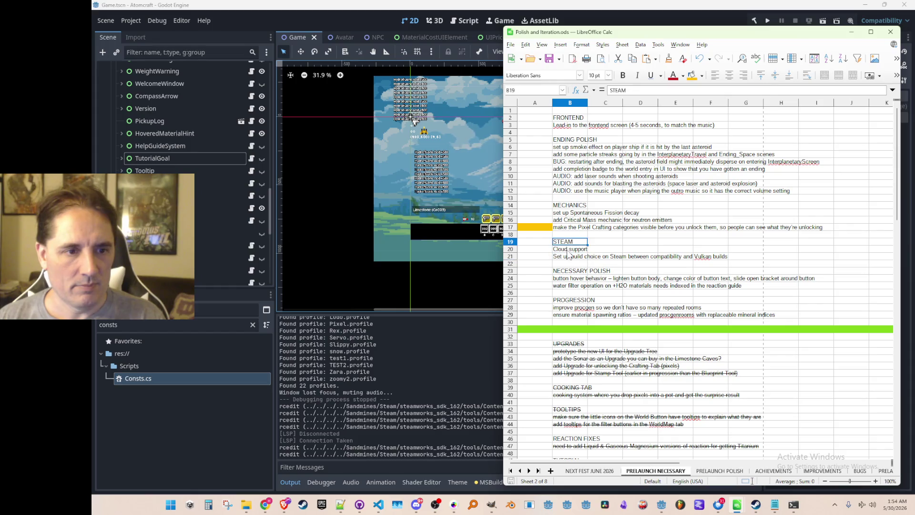
pyautogui.click(567, 279)
pyautogui.click(567, 241)
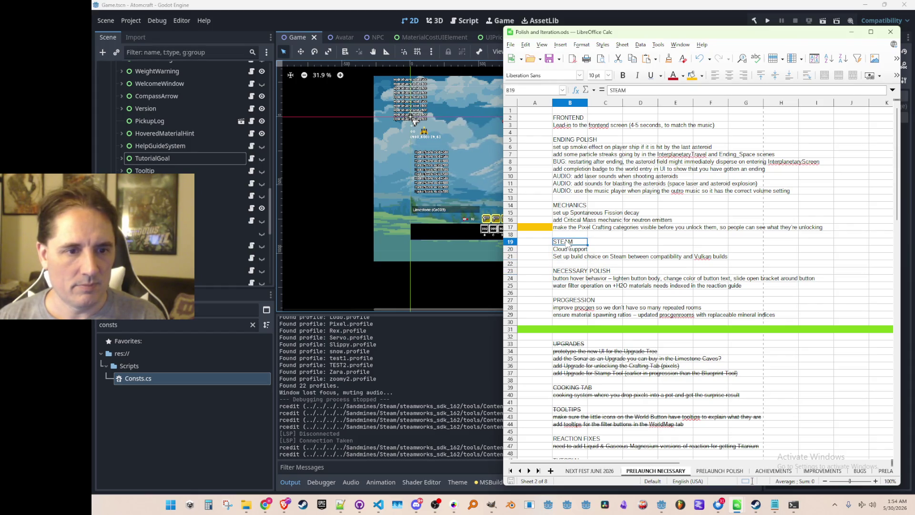
pyautogui.click(591, 471)
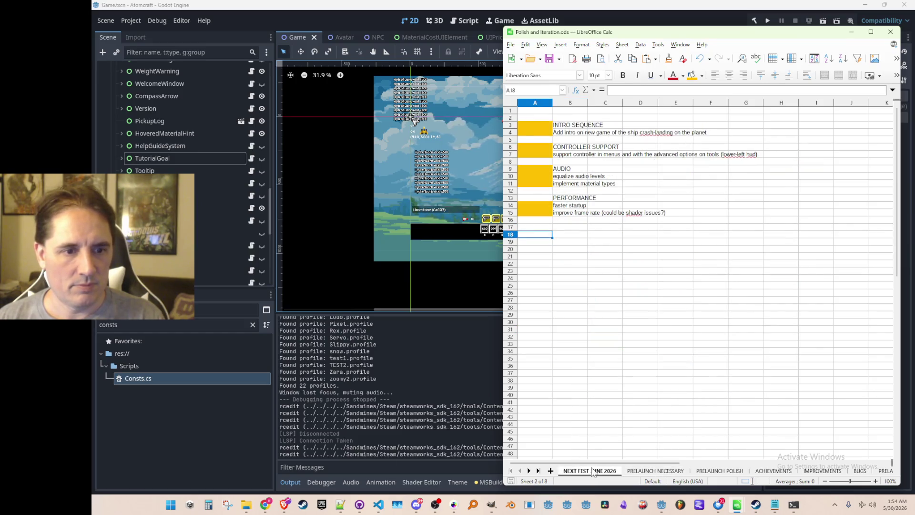
pyautogui.click(571, 235)
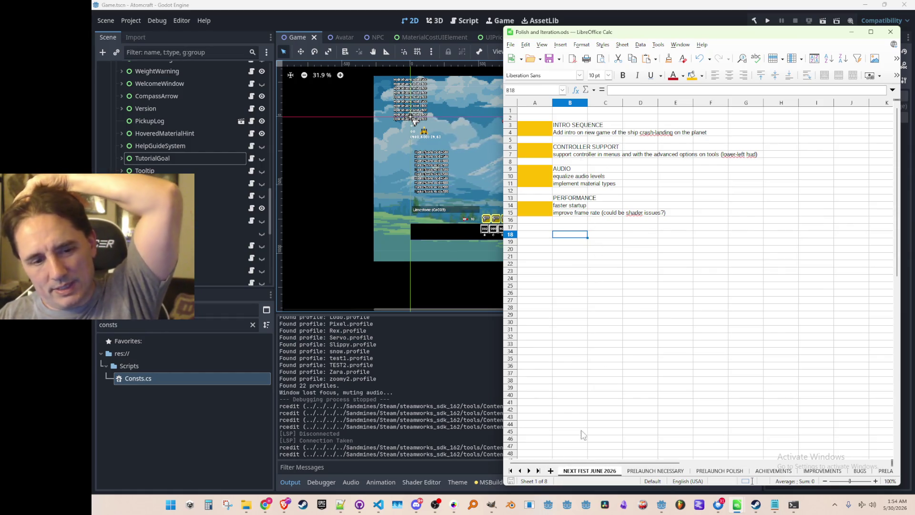
pyautogui.click(852, 32)
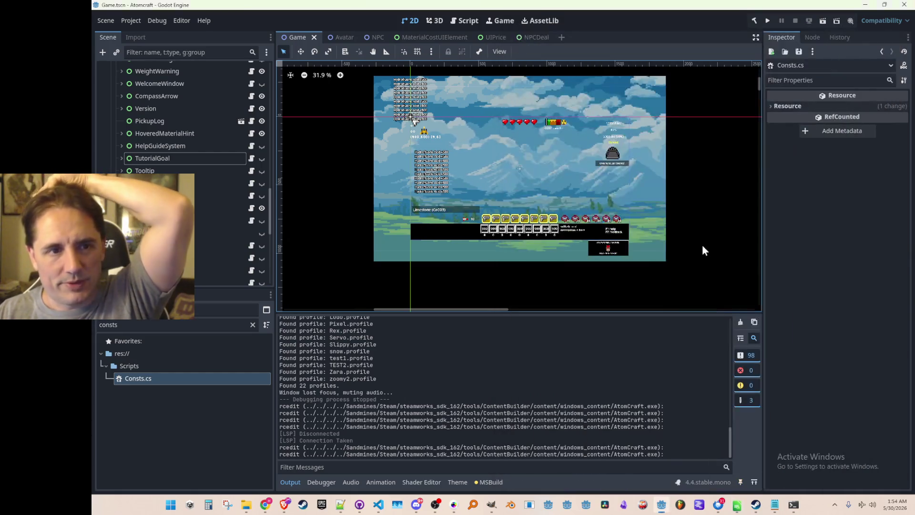
# Step: Drag the Brave window with the AtomCraft falling-sand video over the Godot editor
pyautogui.hscroll(1, 651, 198)
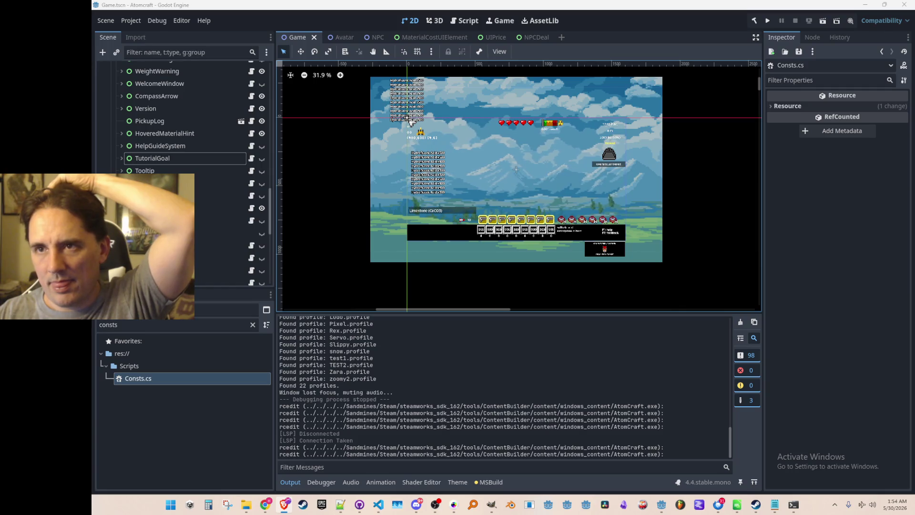
pyautogui.moveTo(914, 14)
pyautogui.mouseDown()
pyautogui.moveTo(680, 140)
pyautogui.moveTo(643, 88)
pyautogui.moveTo(665, 96)
pyautogui.mouseUp()
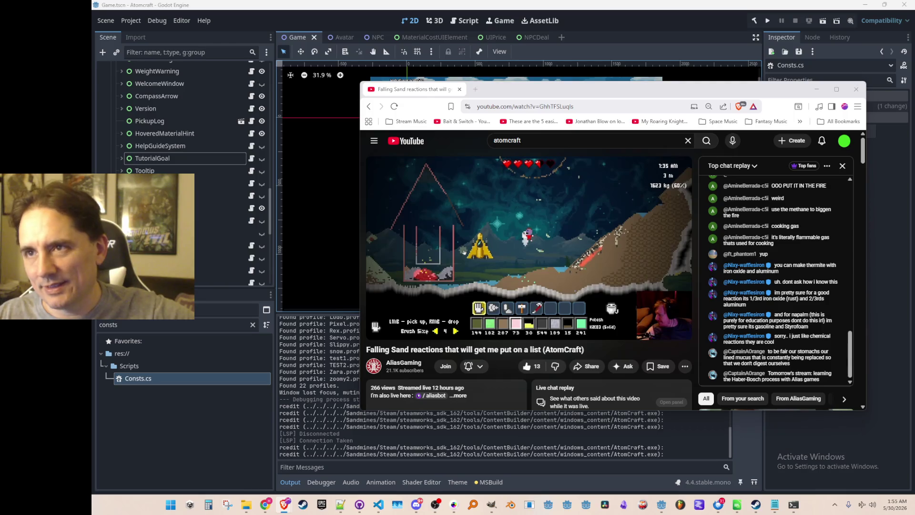
# Step: Play the AtomCraft stream full screen, rewind briefly, exit full screen and close the browser
pyautogui.click(582, 278)
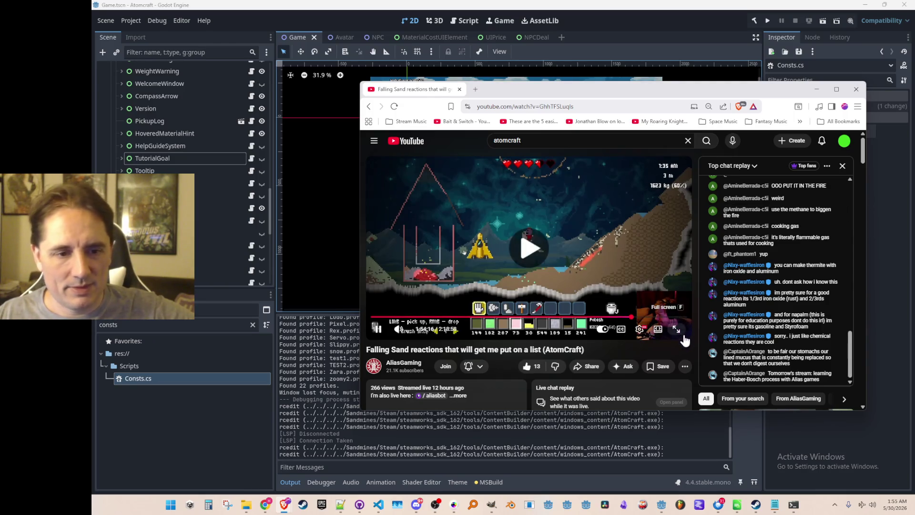
pyautogui.click(660, 334)
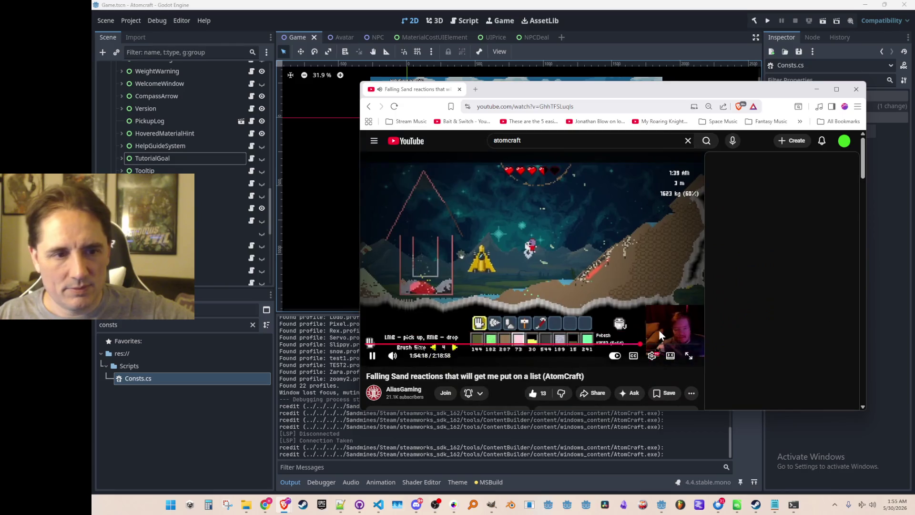
pyautogui.click(688, 357)
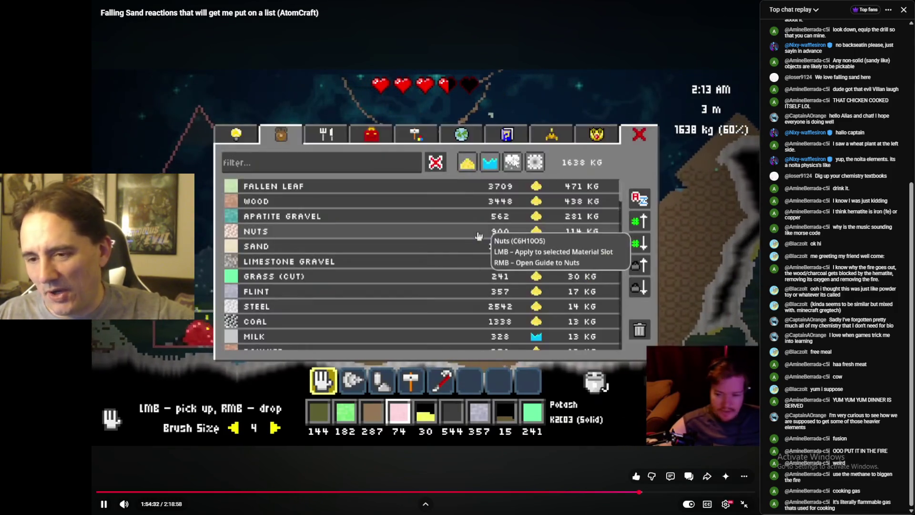
pyautogui.press('j')
pyautogui.press('j')
pyautogui.press('j')
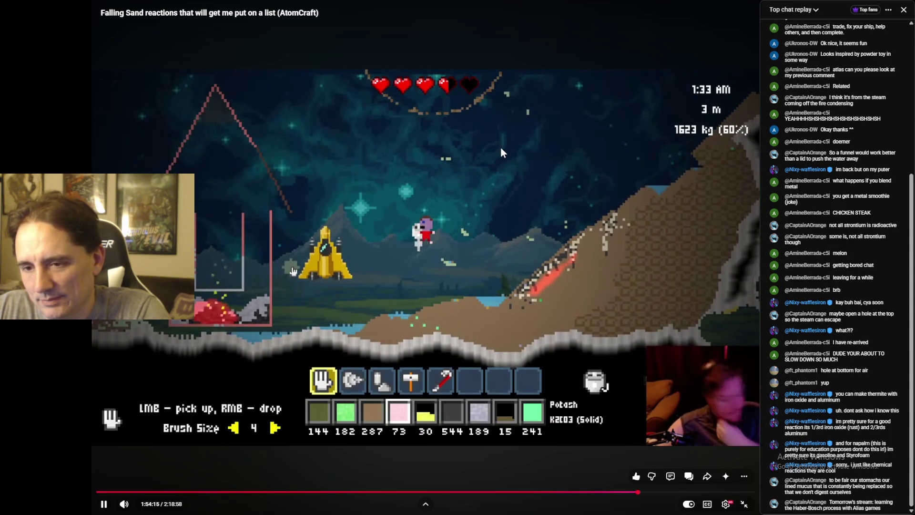
pyautogui.press('Escape')
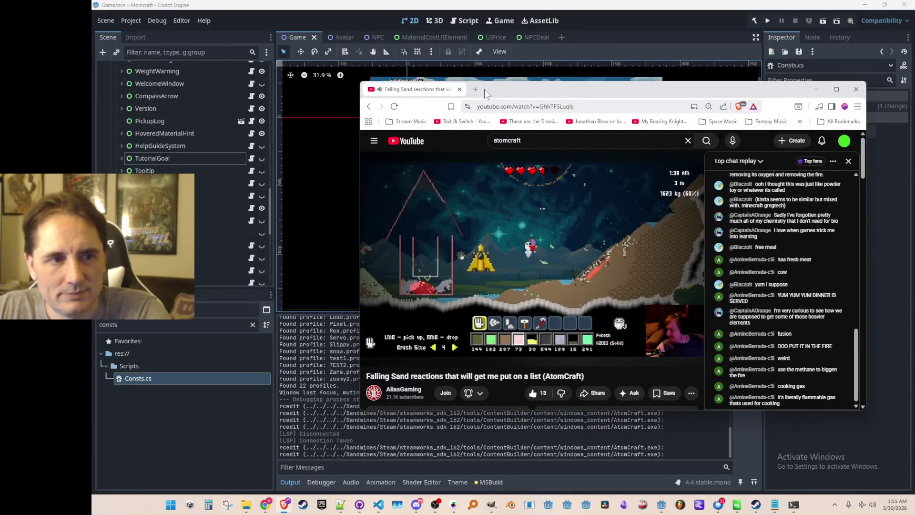
pyautogui.hotkey('ctrl', 'w')
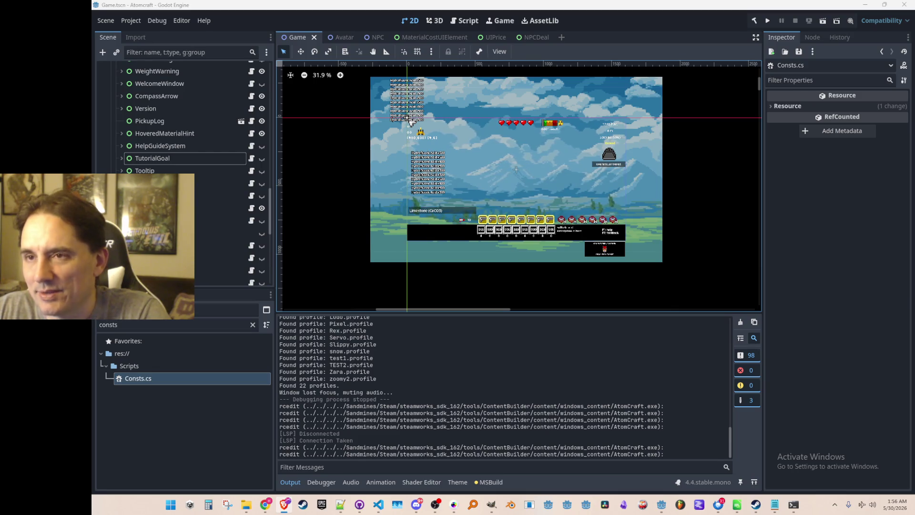
# Step: Switch away from the Godot editor and bring up Steam's library home page
pyautogui.hotkey('alt', 'Tab')
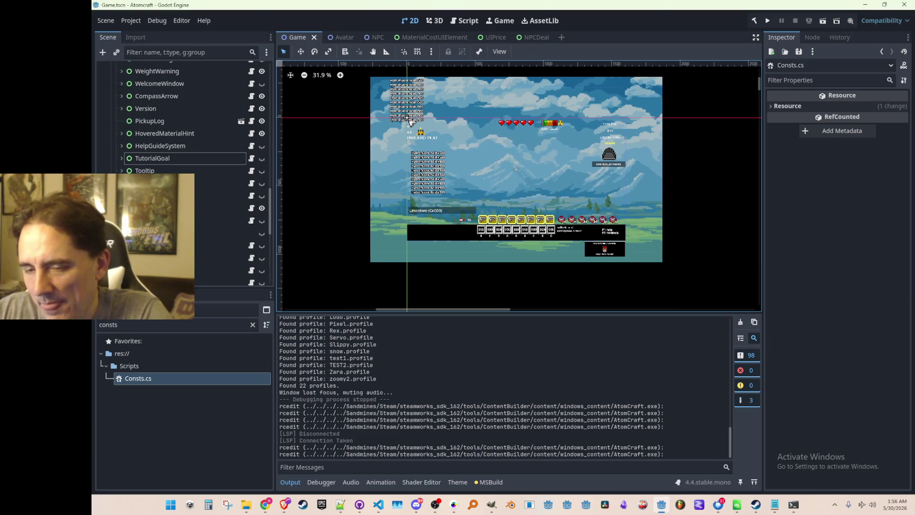
pyautogui.hotkey('alt', 'Tab')
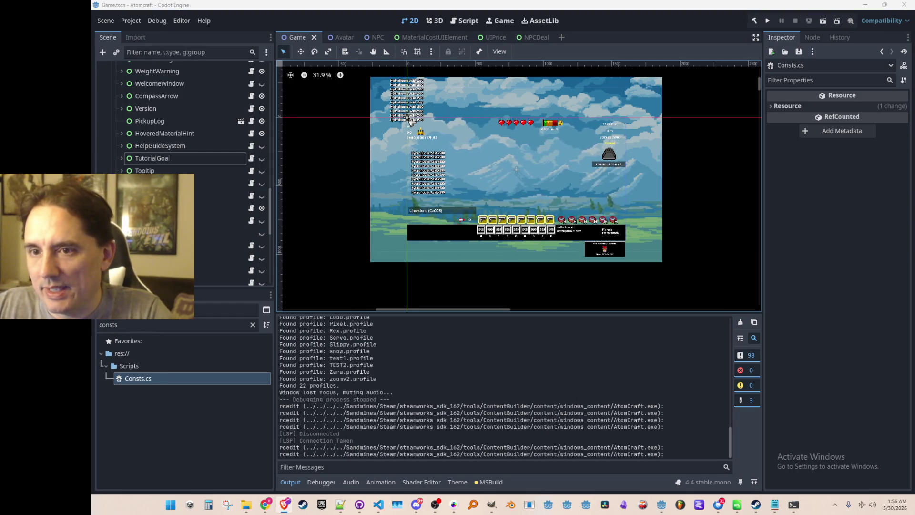
pyautogui.hotkey('alt', 'Tab')
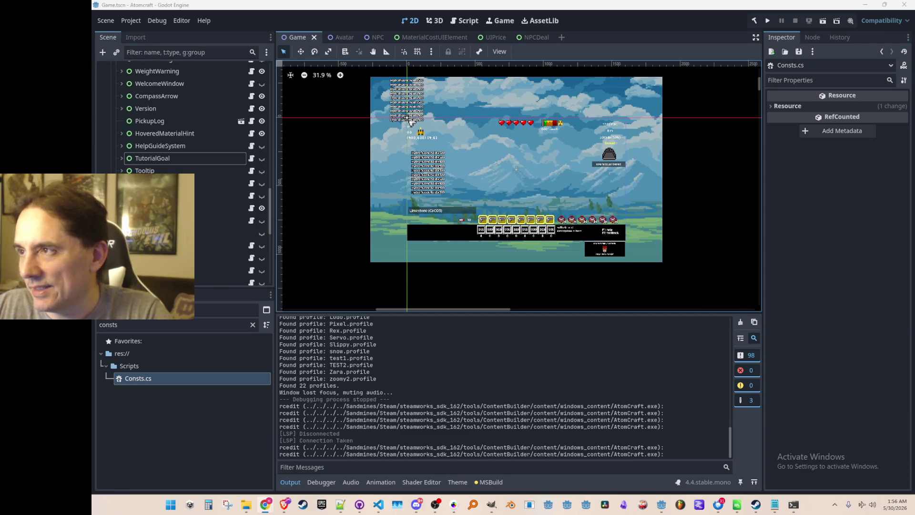
pyautogui.click(756, 504)
pyautogui.click(311, 56)
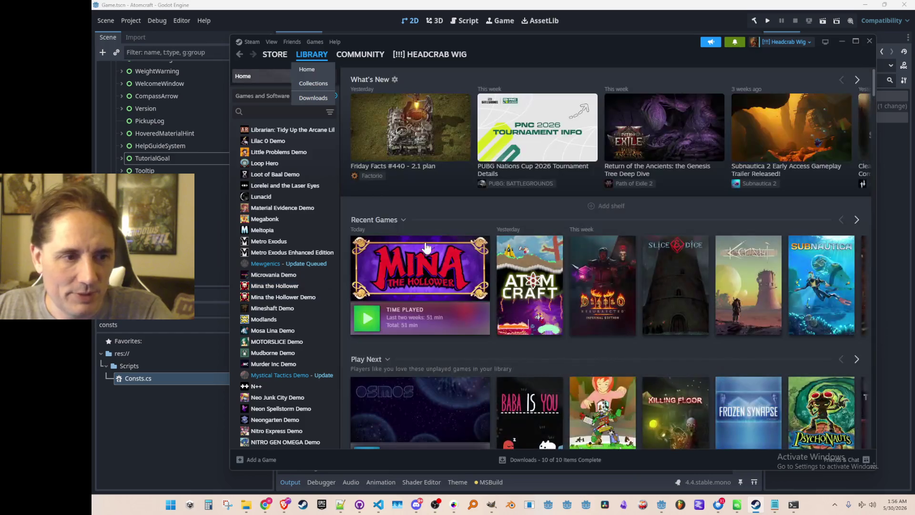
# Step: Select Atomcraft Playtest, read yesterday's Slime Ranching and Animal Updates patch notes, then close them
pyautogui.click(508, 281)
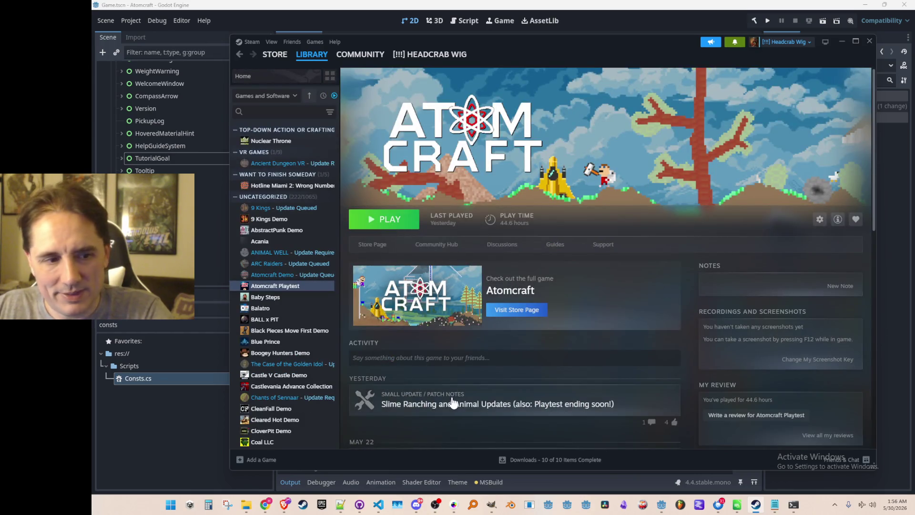
pyautogui.click(416, 397)
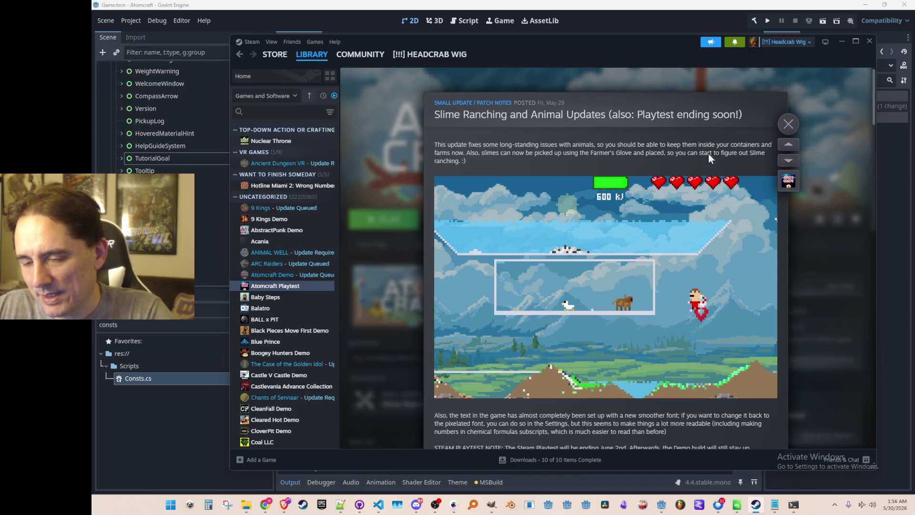
pyautogui.click(869, 190)
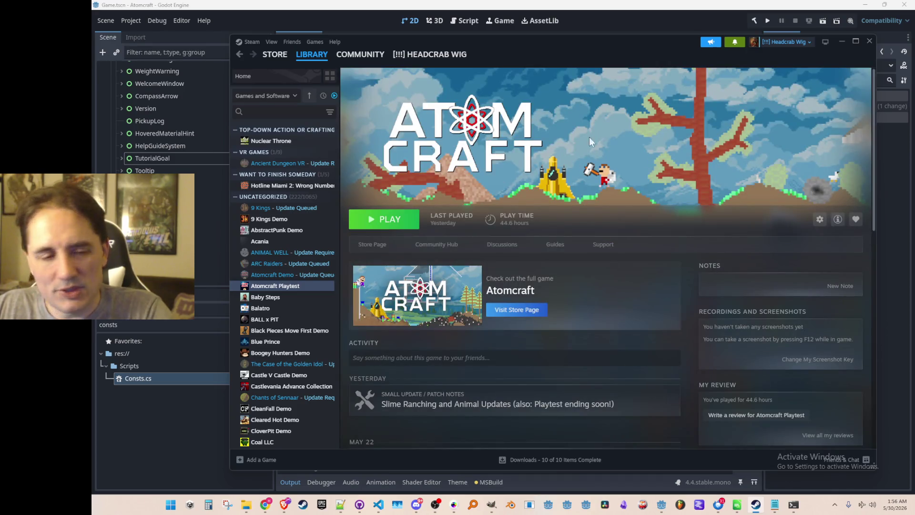